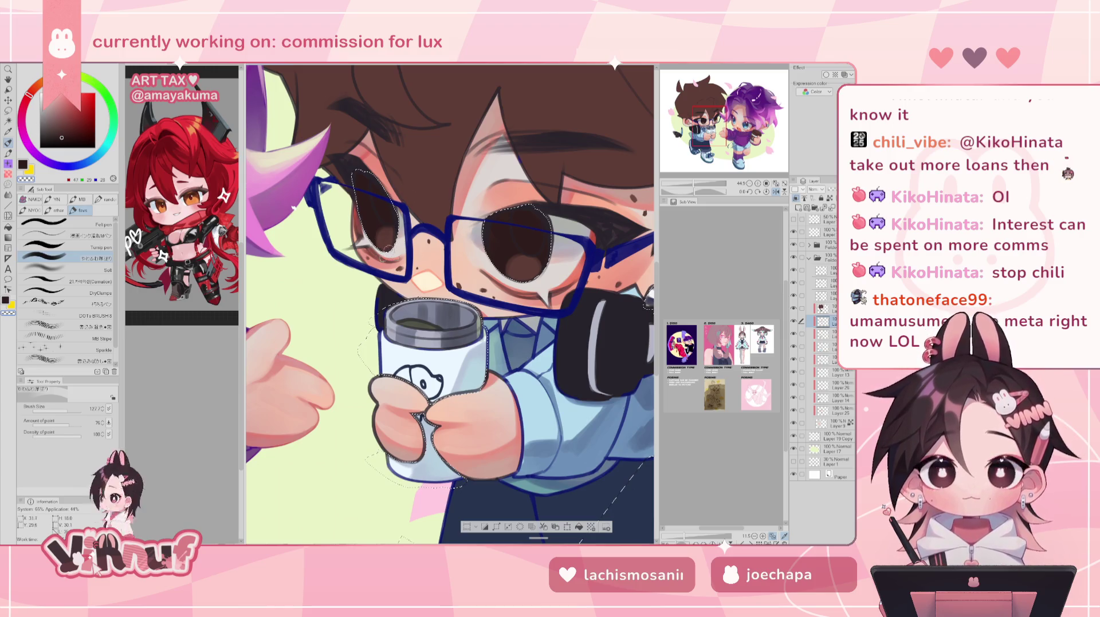
Frame the characters and mirror the canvas horizontally
scroll(387, 251, "down", 1)
scroll(387, 250, "down", 1)
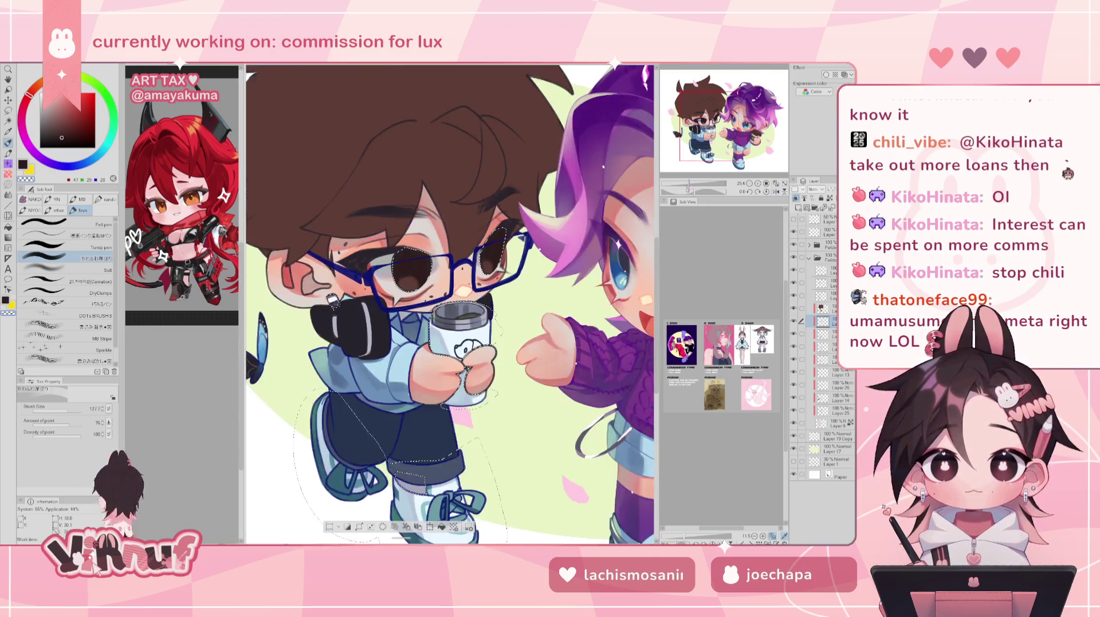
scroll(450, 303, "down", 1)
scroll(450, 304, "up", 1)
scroll(450, 304, "down", 1)
scroll(449, 304, "up", 1)
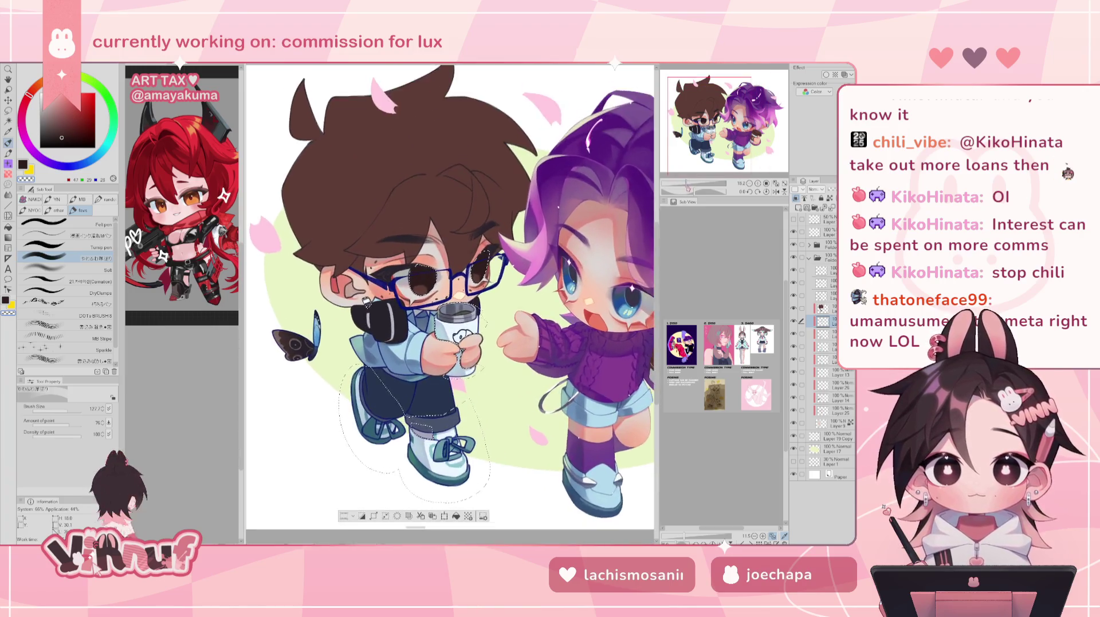
scroll(452, 305, "up", 1)
scroll(451, 305, "up", 1)
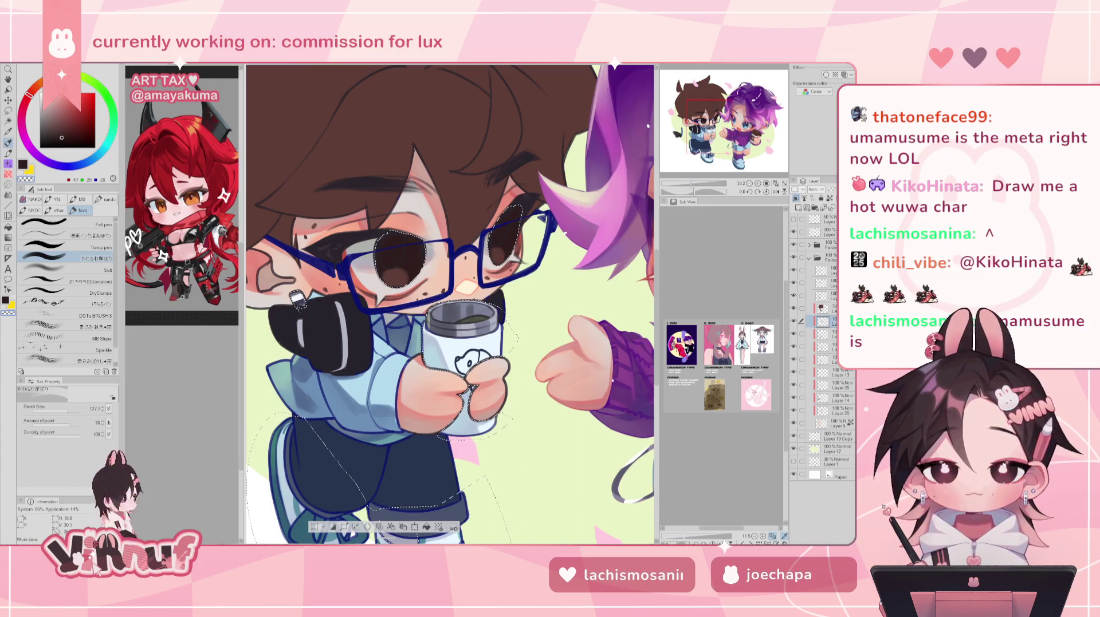
left_click_drag(458, 258, 367, 298)
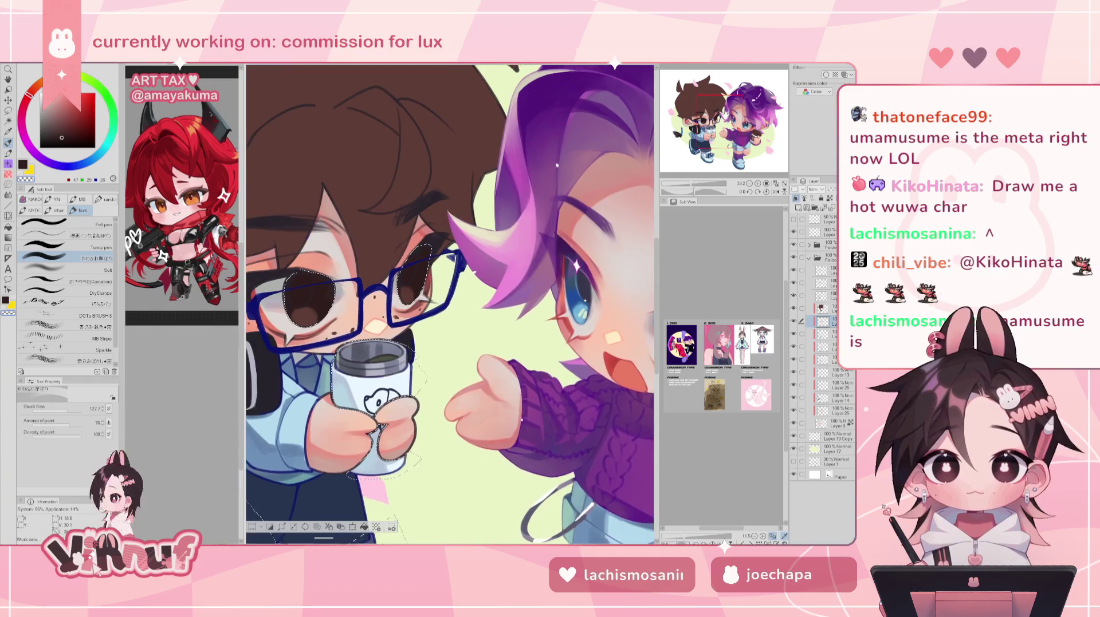
key("h")
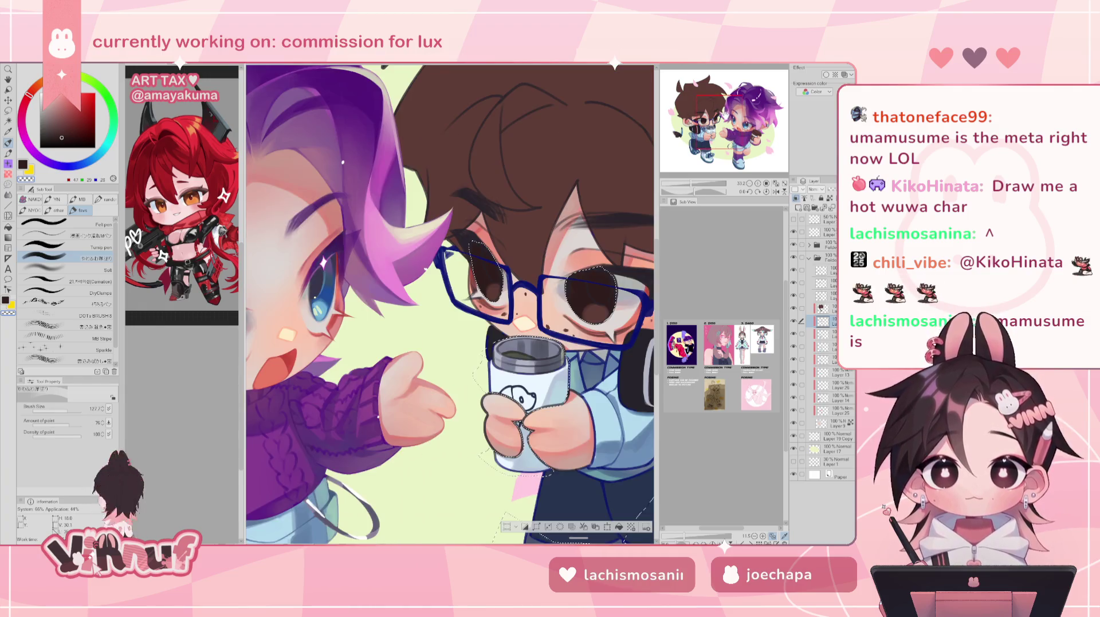
Eyedrop the eye's dark brown and paint over the pale grey part of the eye
left_click_drag(533, 258, 433, 265)
left_click(624, 395, "alt")
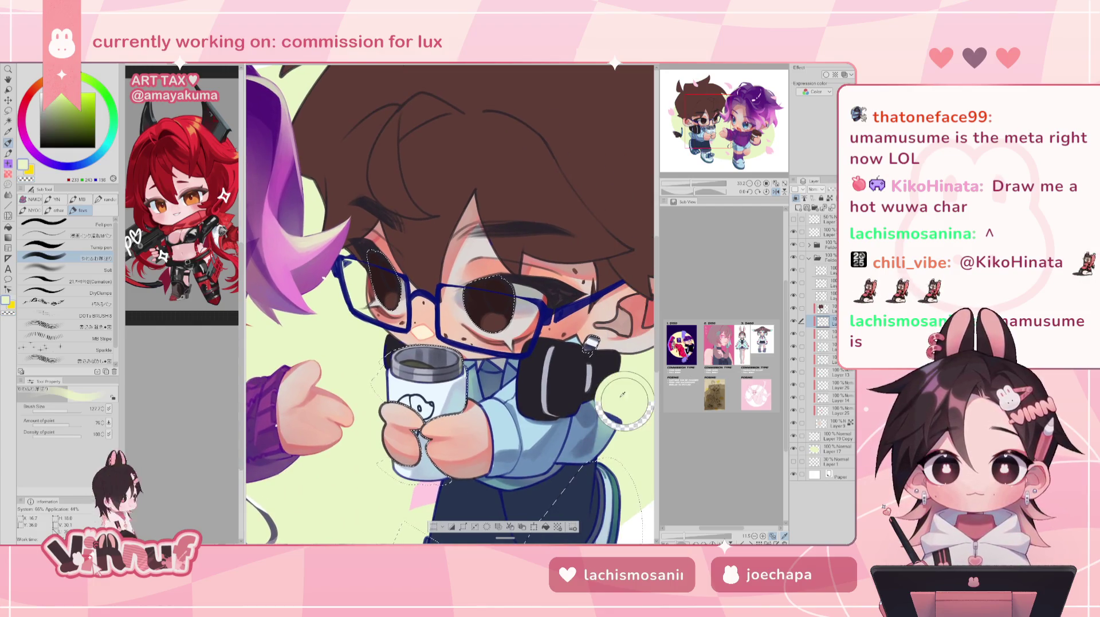
left_click(503, 282, "alt")
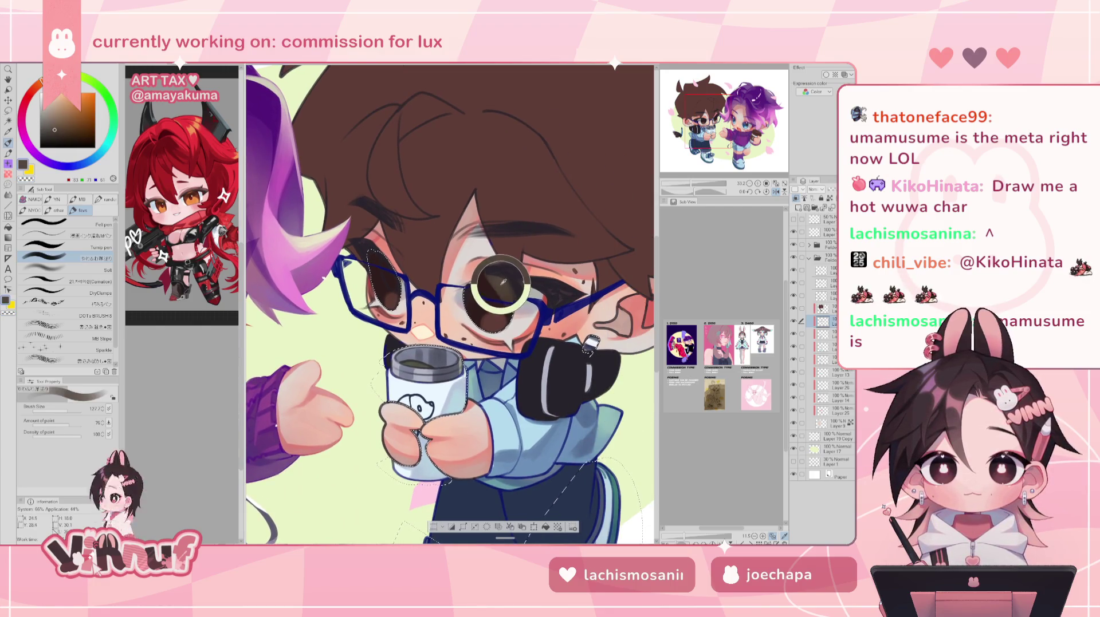
left_click_drag(503, 282, 469, 293)
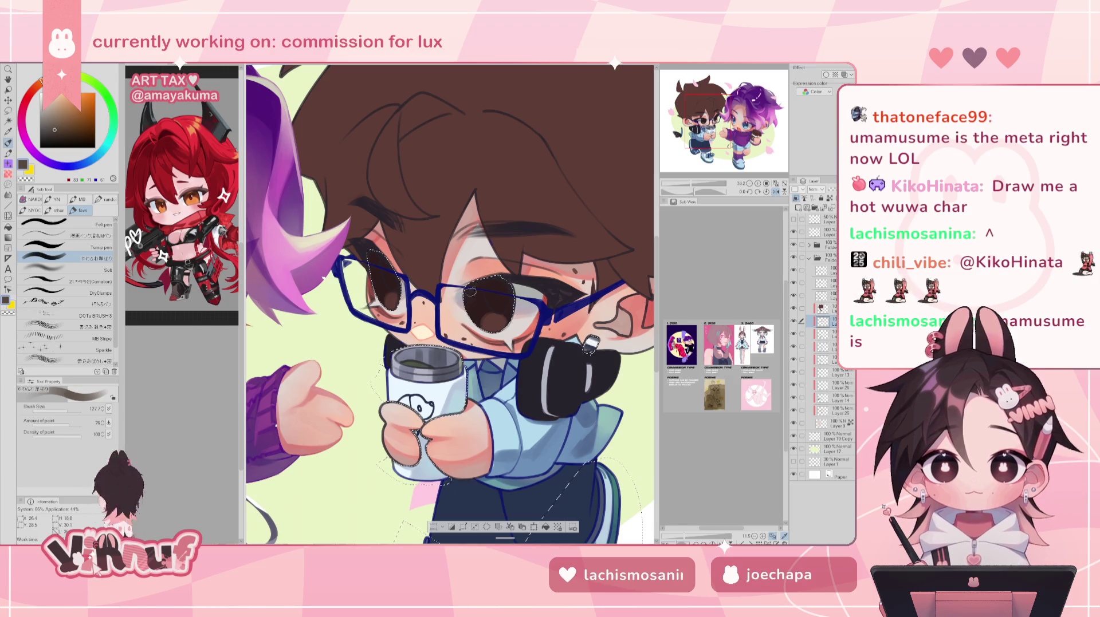
Flip the canvas back to normal and recentre on the boy holding the cup
key("h")
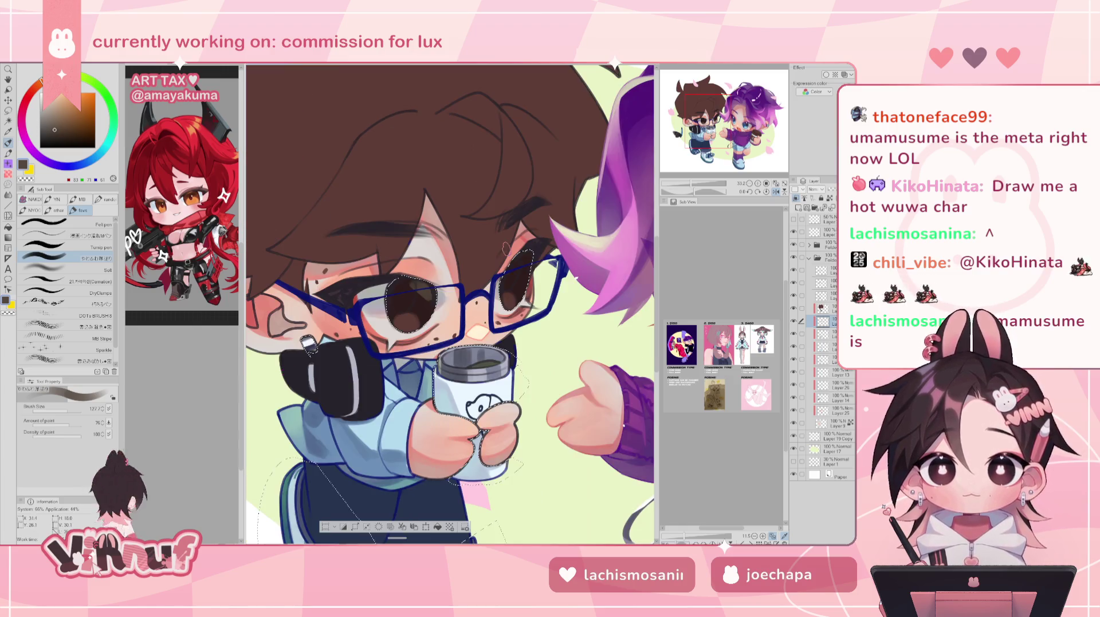
left_click_drag(475, 291, 401, 303)
scroll(352, 280, "up", 1)
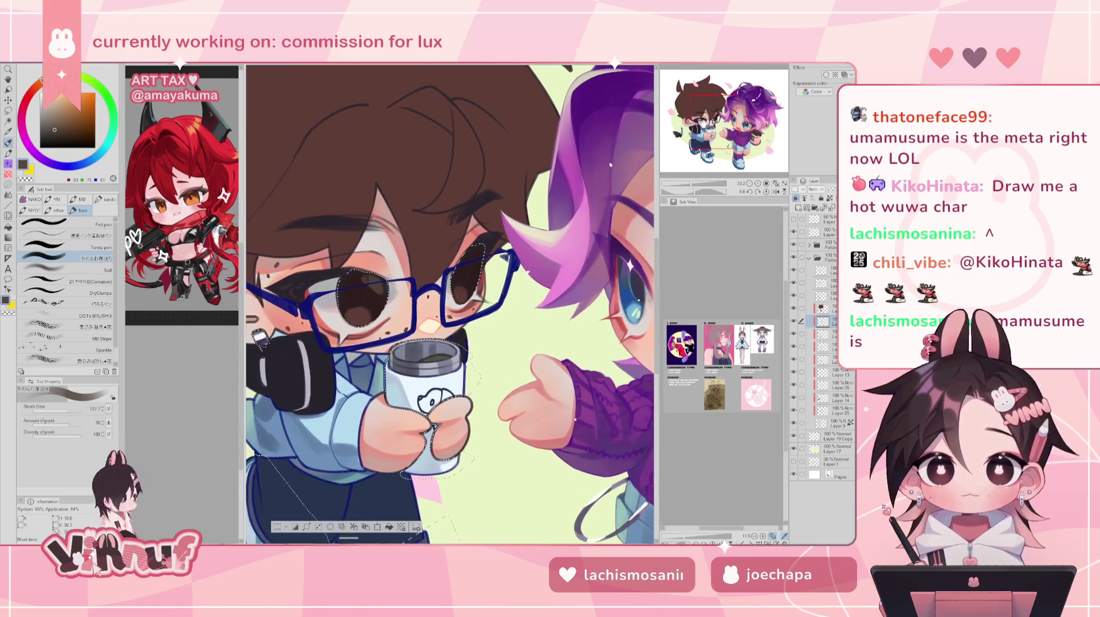
left_click_drag(340, 283, 353, 280)
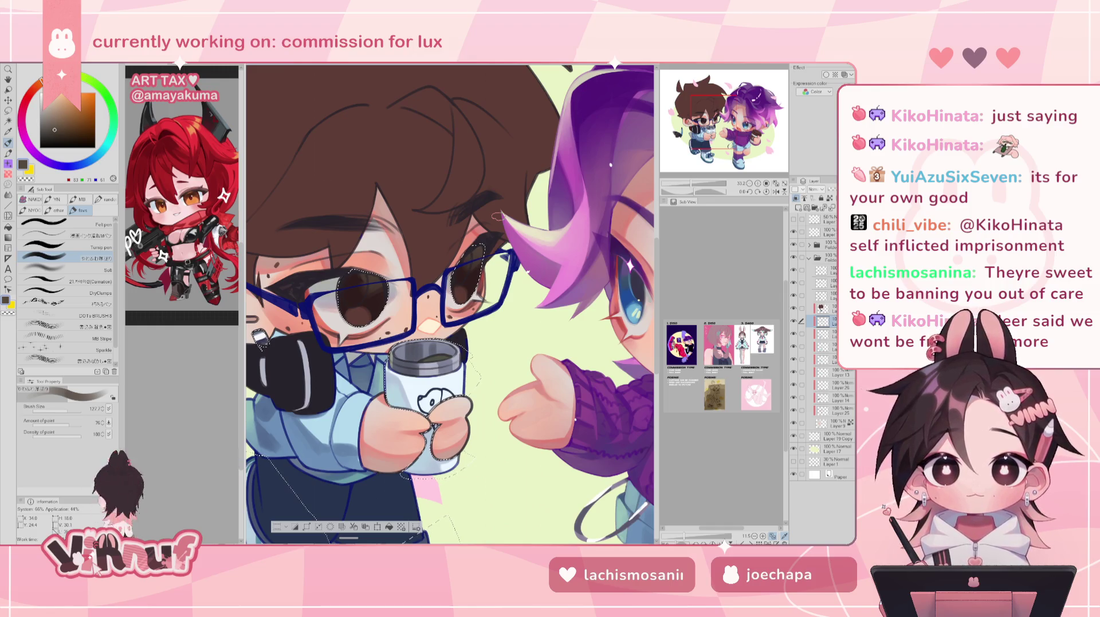
Recentre on the boy's face and cup, and choose dark grey-brown RGB 55/51/49 on the colour wheel
left_click_drag(447, 304, 481, 292)
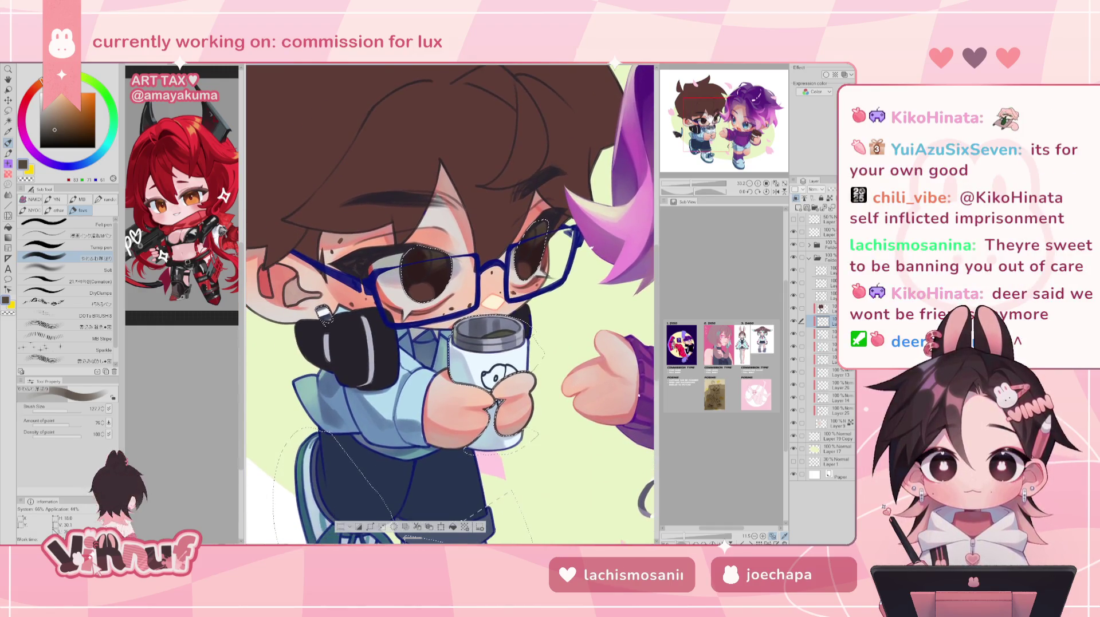
left_click_drag(713, 113, 710, 116)
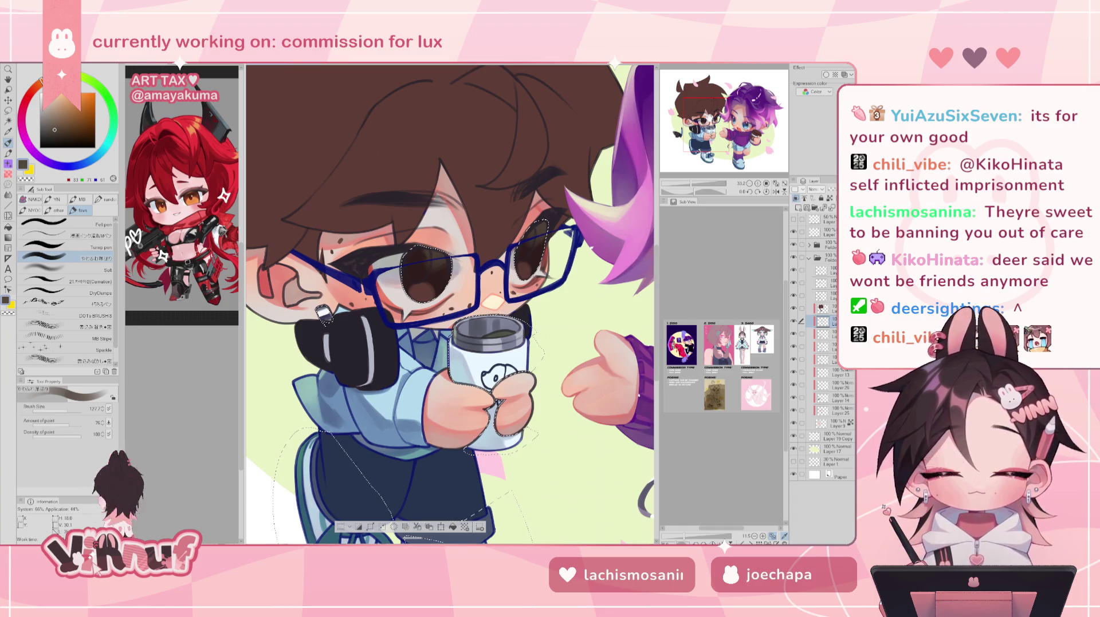
left_click_drag(458, 286, 432, 295)
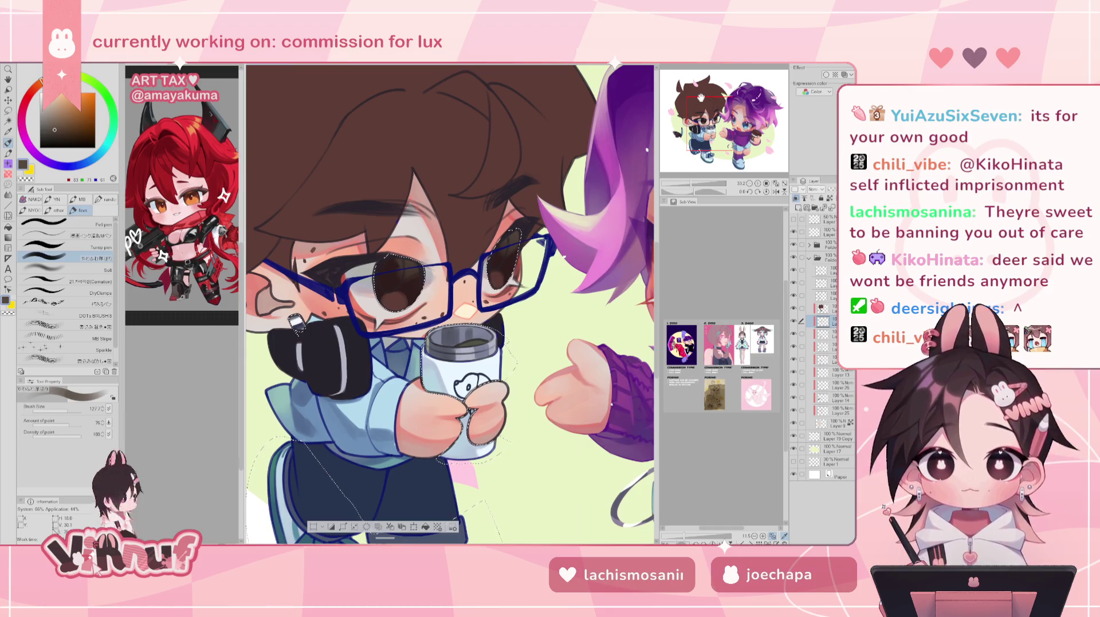
left_click(48, 126)
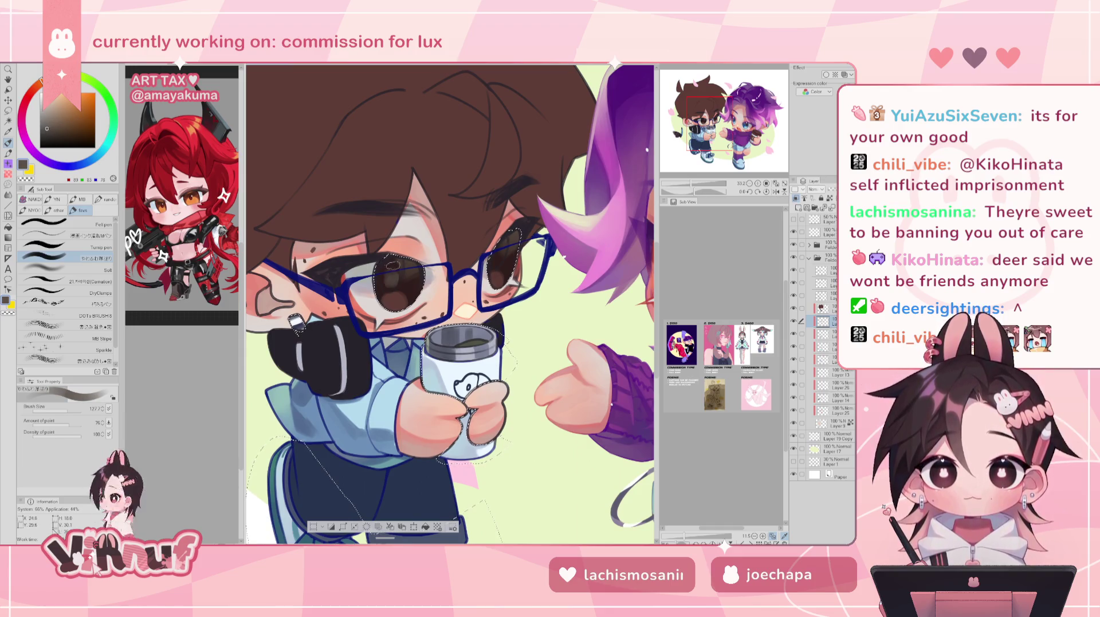
left_click(49, 132)
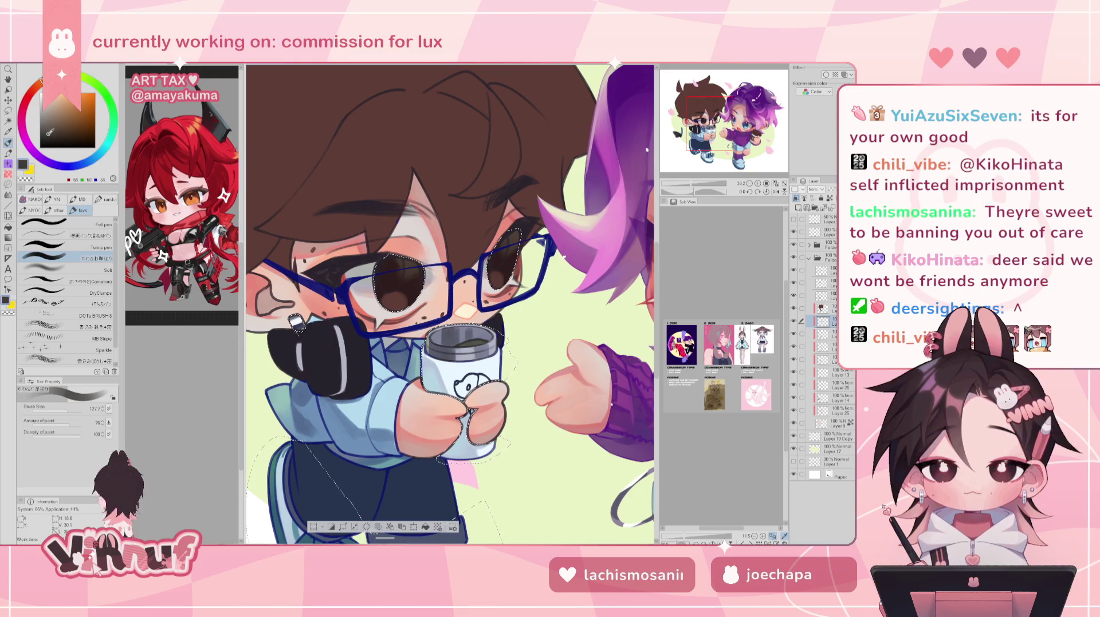
left_click(39, 84)
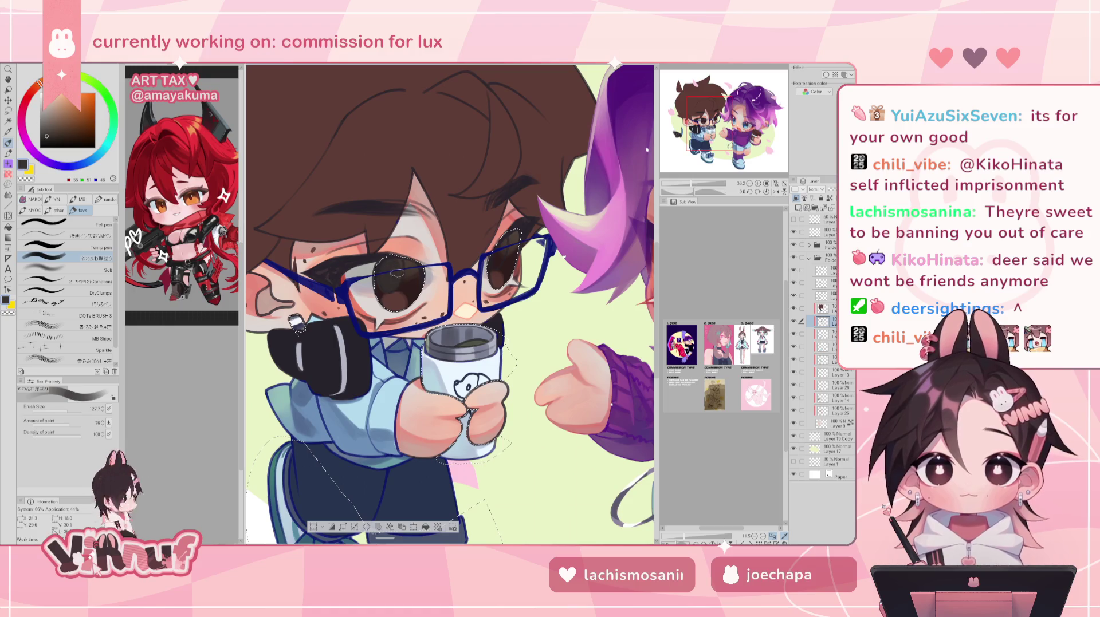
scroll(451, 298, "up", 2)
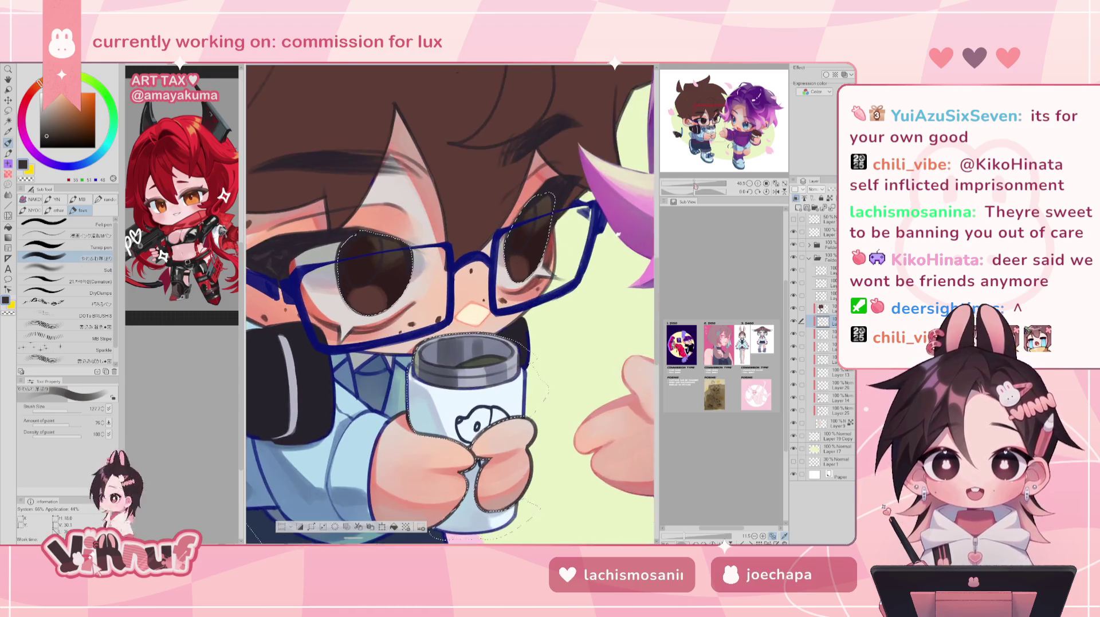
Shrink the brush, pick a near-black brown, and darken the upper iris of the eye
scroll(451, 298, "up", 1)
scroll(450, 301, "up", 1)
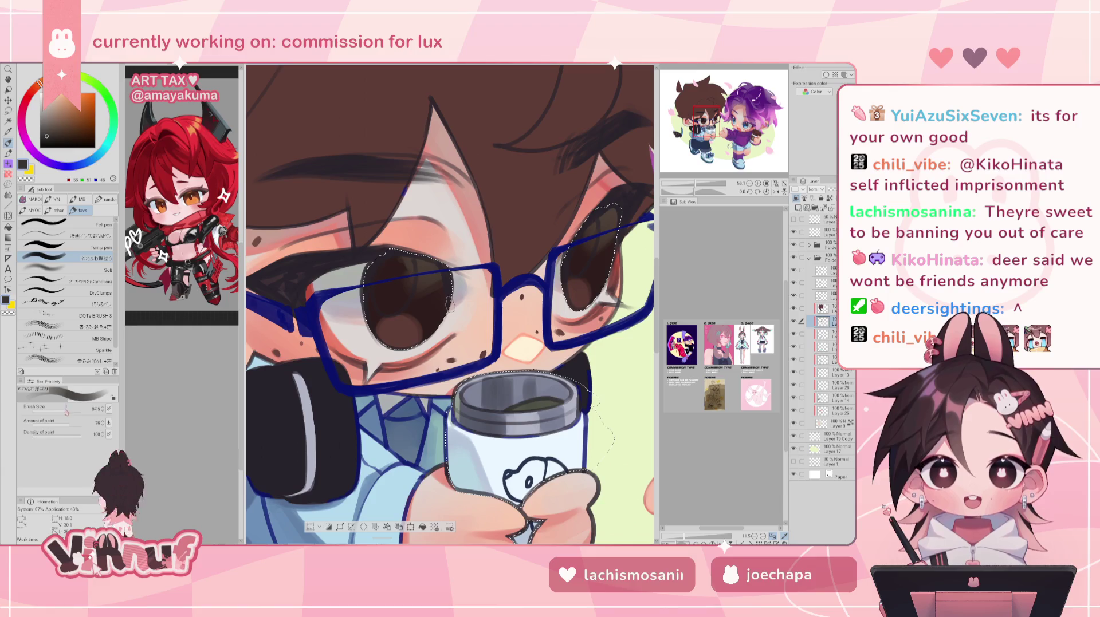
key("bracketleft")
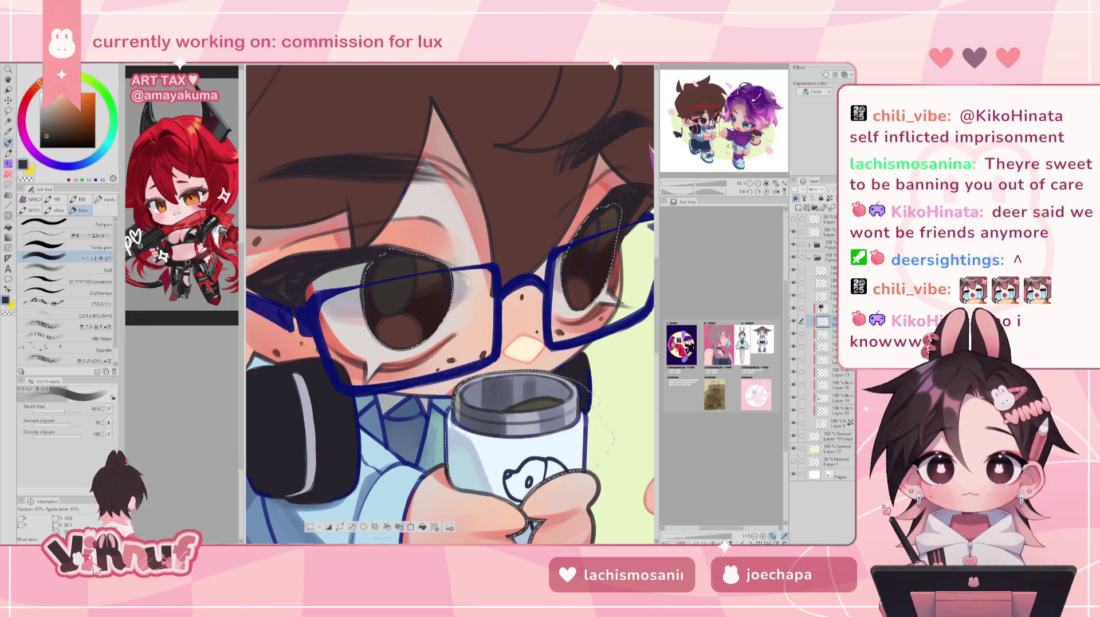
left_click_drag(693, 187, 698, 164)
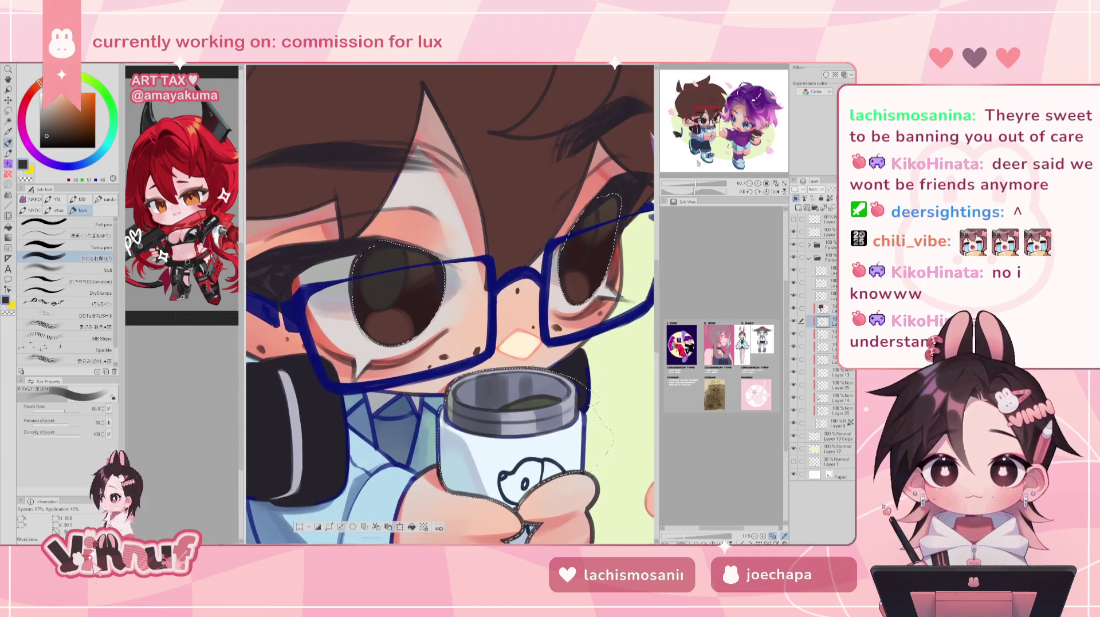
left_click_drag(52, 134, 45, 140)
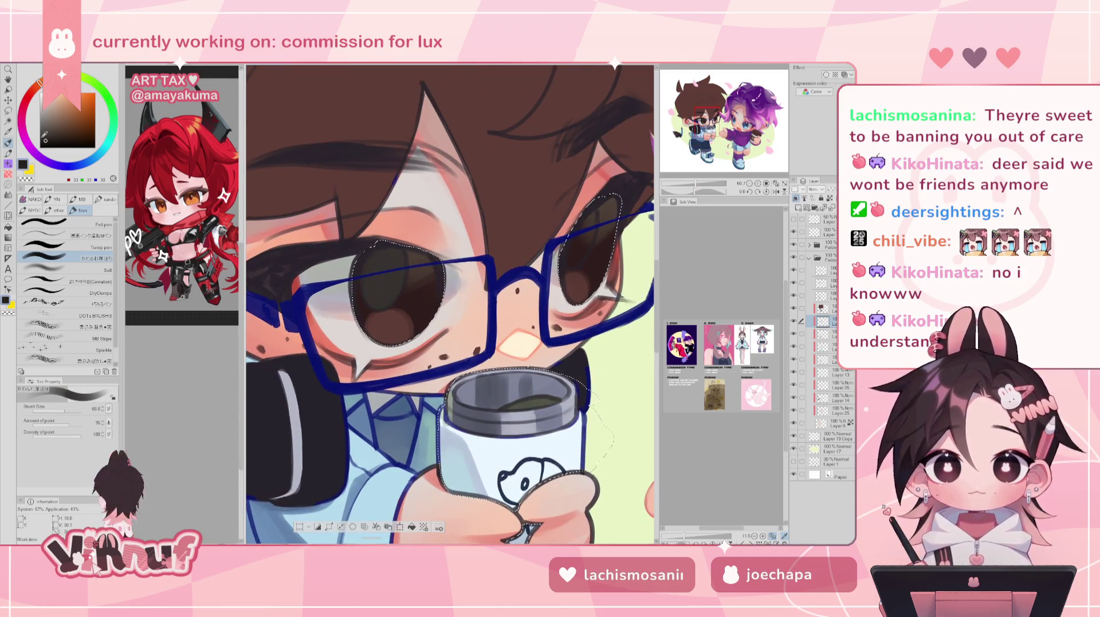
mouse_move(390, 255)
left_mouse_down()
mouse_move(378, 302)
mouse_move(388, 291)
left_mouse_up()
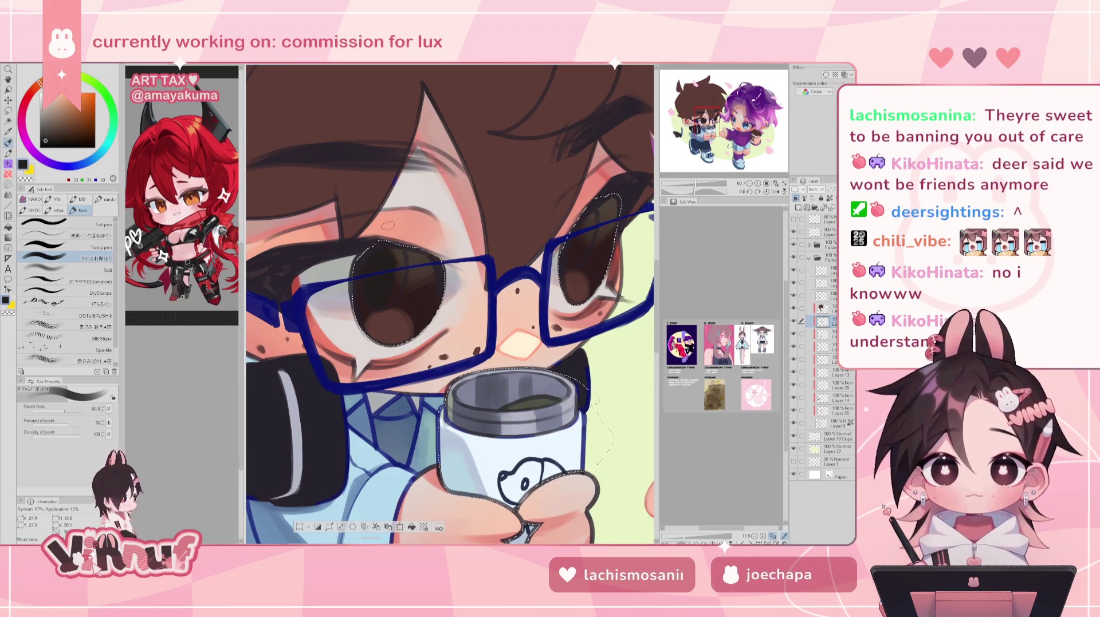
left_click(390, 252, "alt")
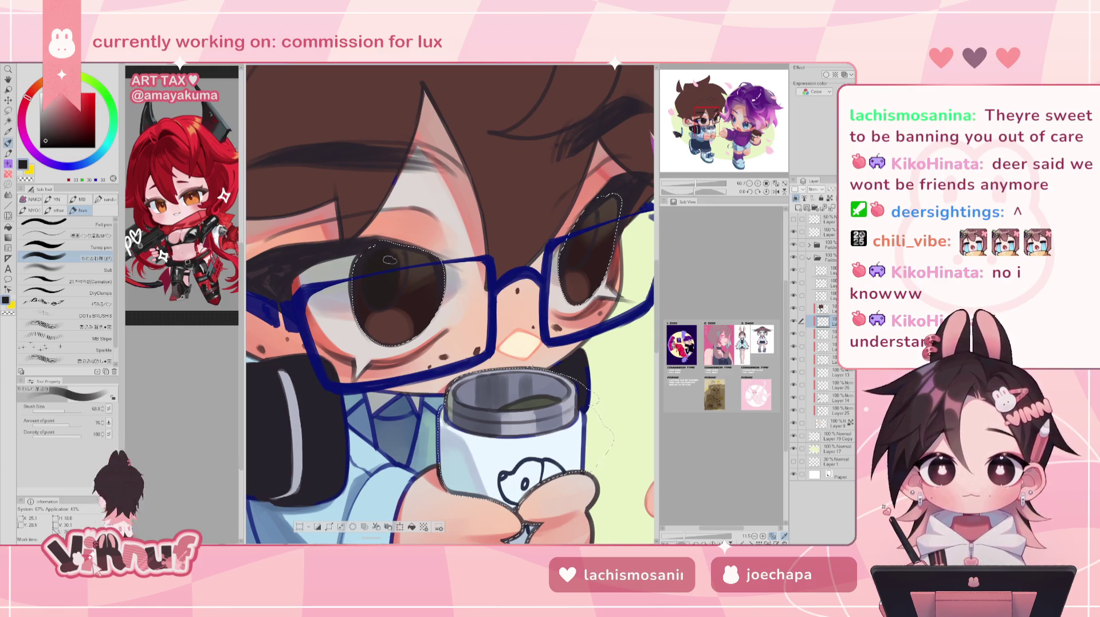
left_click(343, 245, "alt")
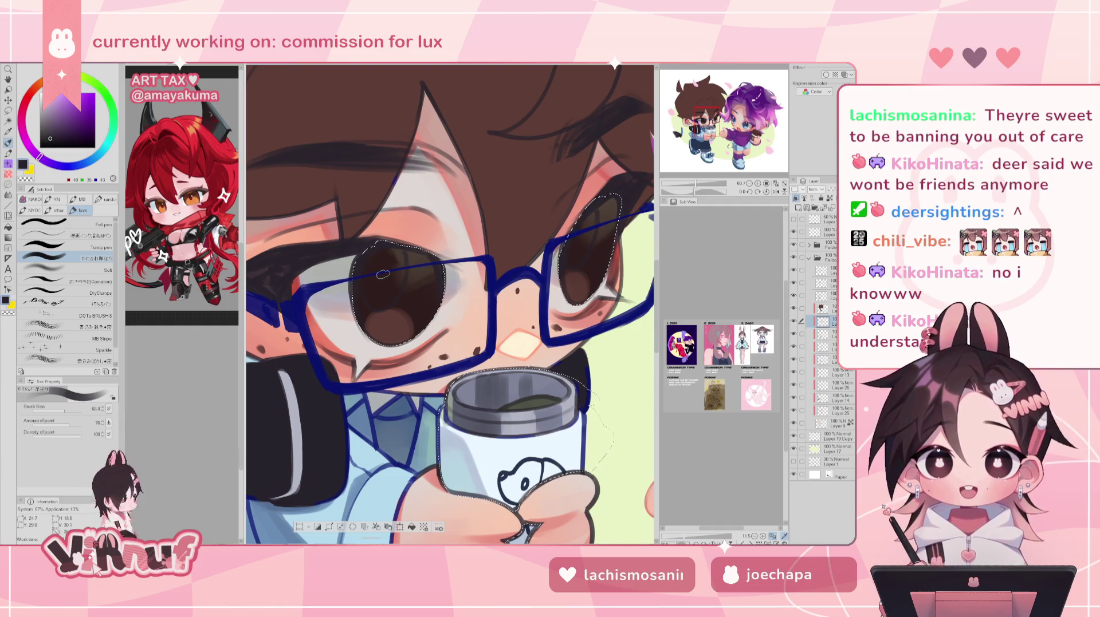
left_click(344, 246, "alt")
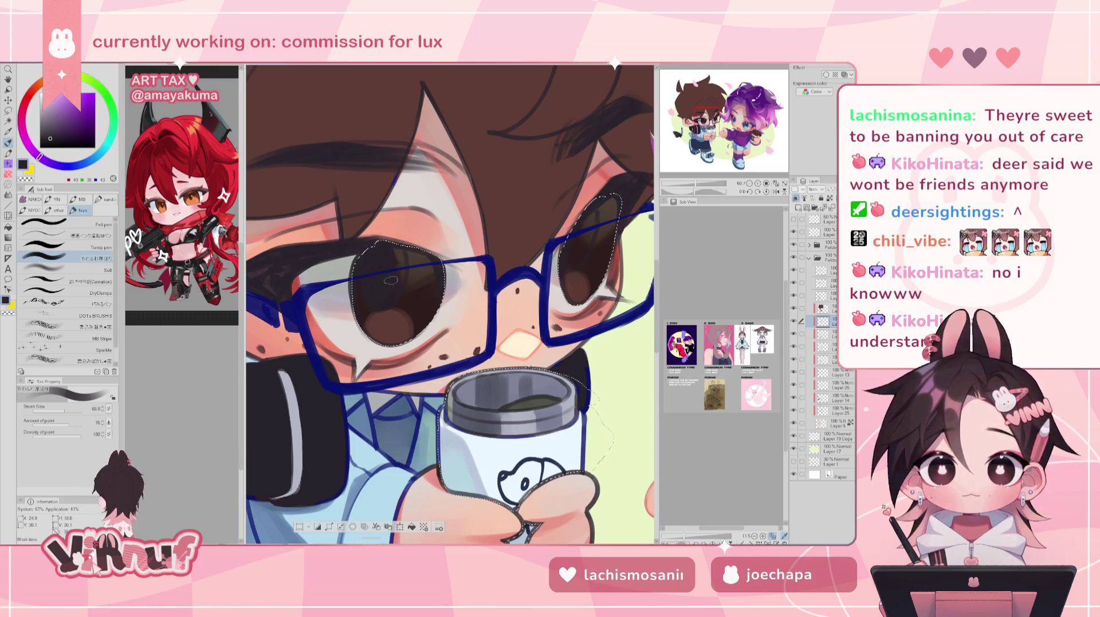
Mirror the canvas to check both eyes and switch the colour to a dark neutral near-black grey
key("h")
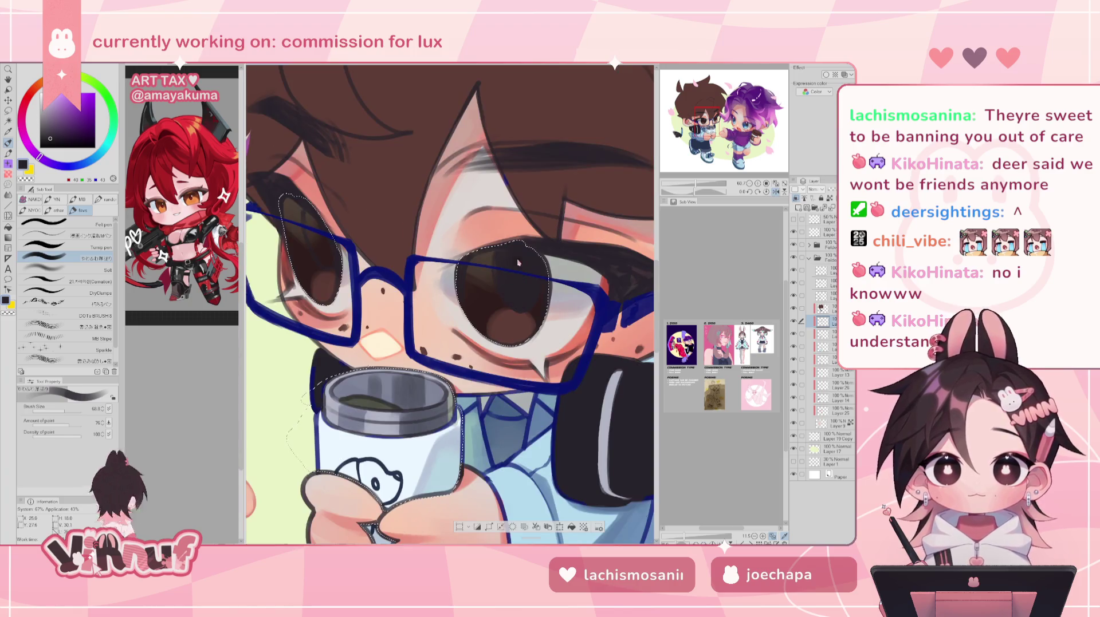
left_click_drag(514, 290, 441, 306)
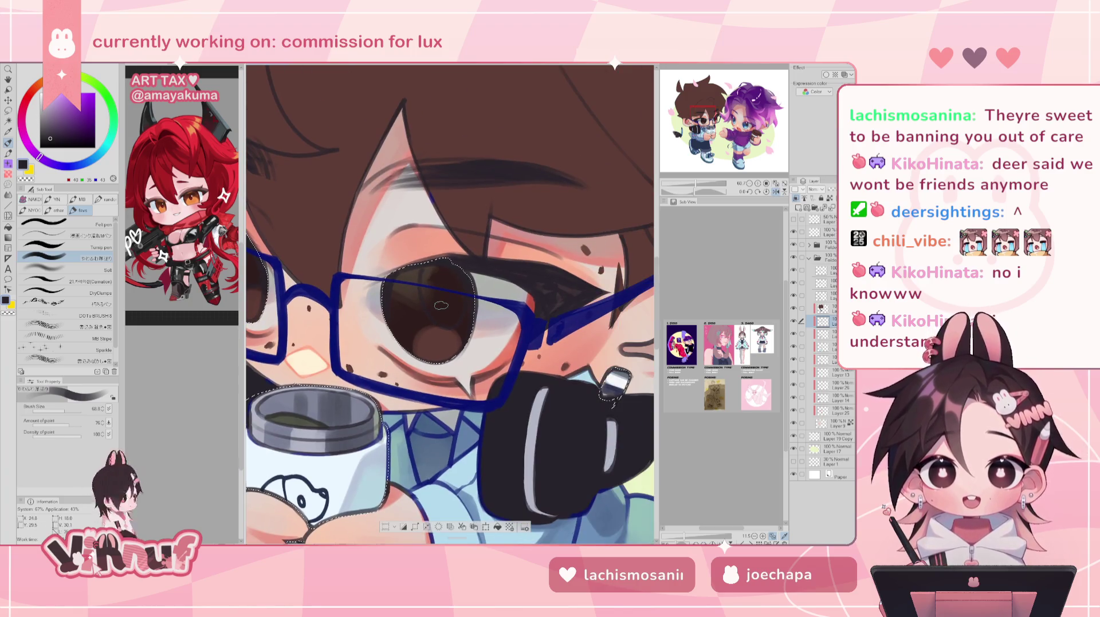
scroll(685, 177, "down", 3)
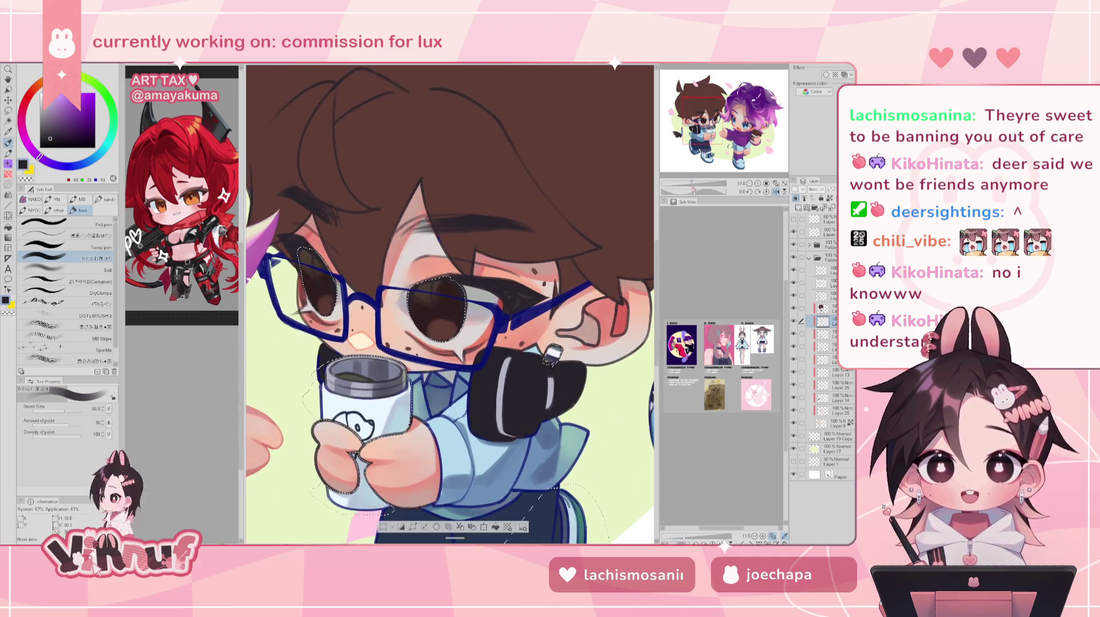
scroll(685, 177, "up", 2)
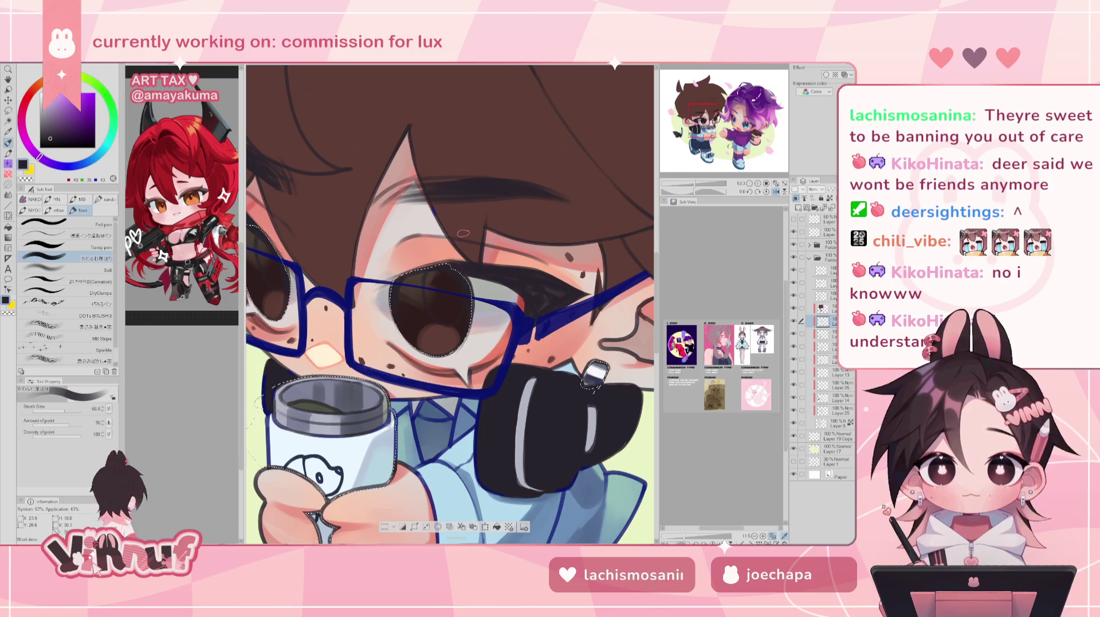
key("h")
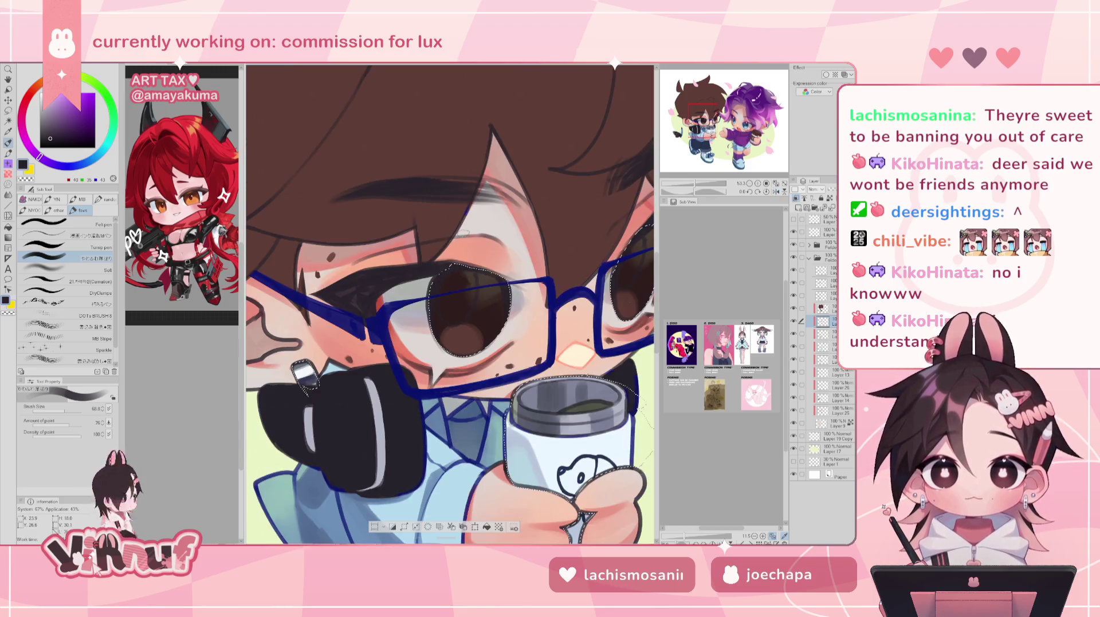
left_click_drag(463, 233, 418, 242)
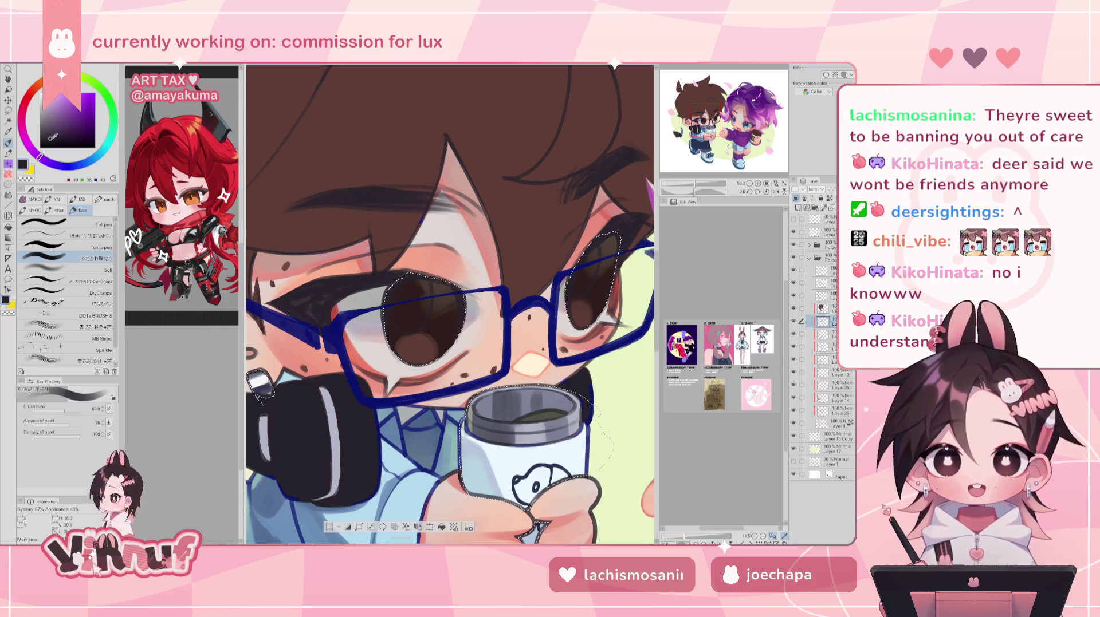
left_click(607, 238, "alt")
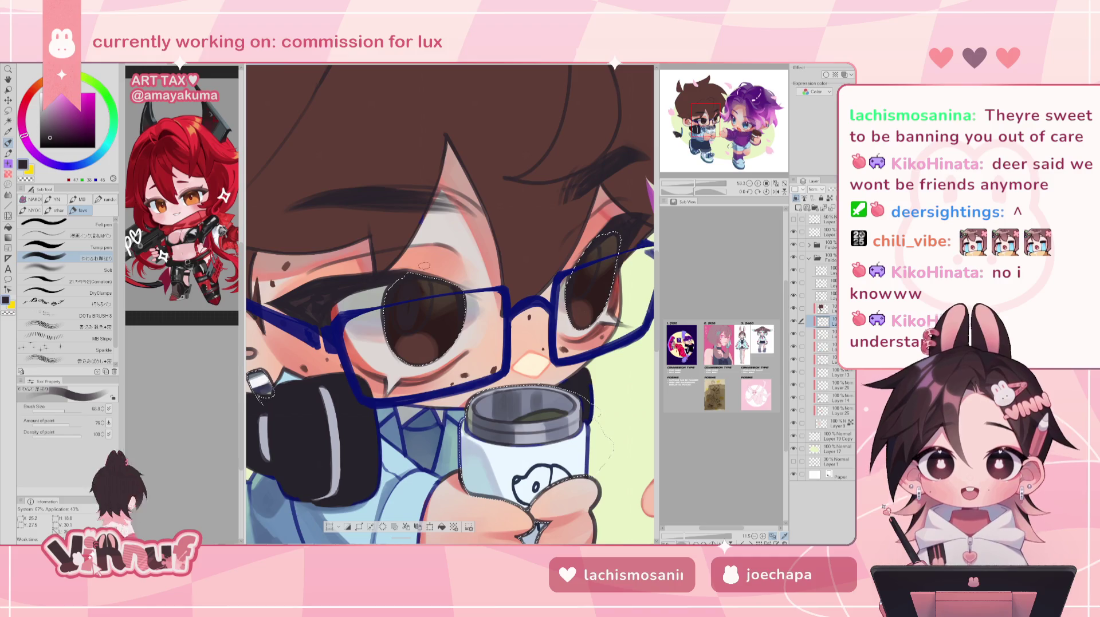
left_click(24, 105)
left_click_drag(52, 138, 48, 136)
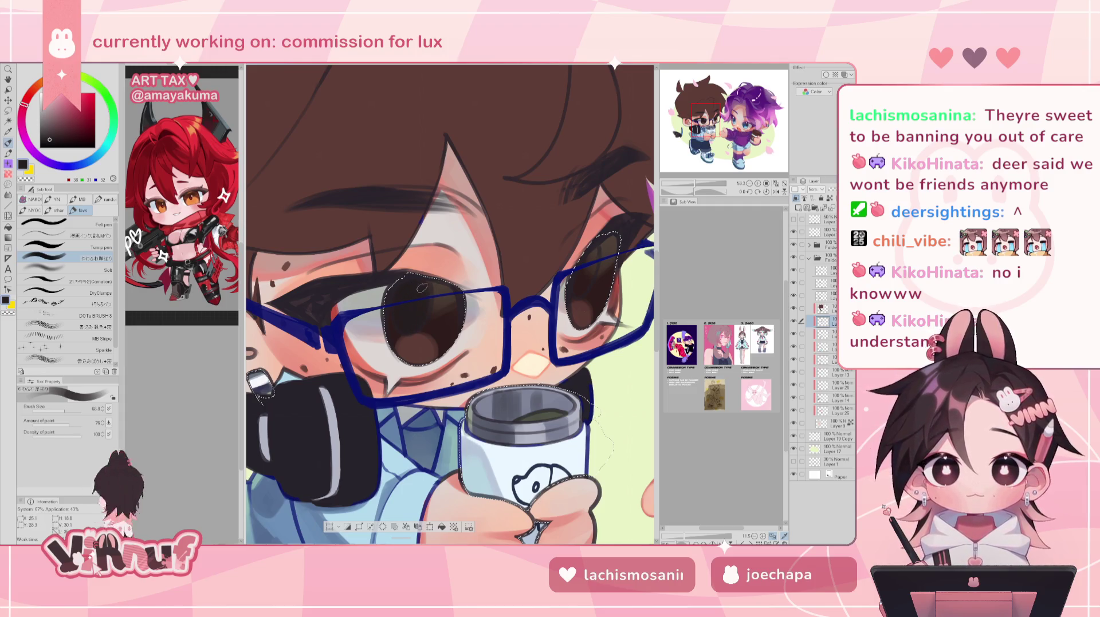
key("h")
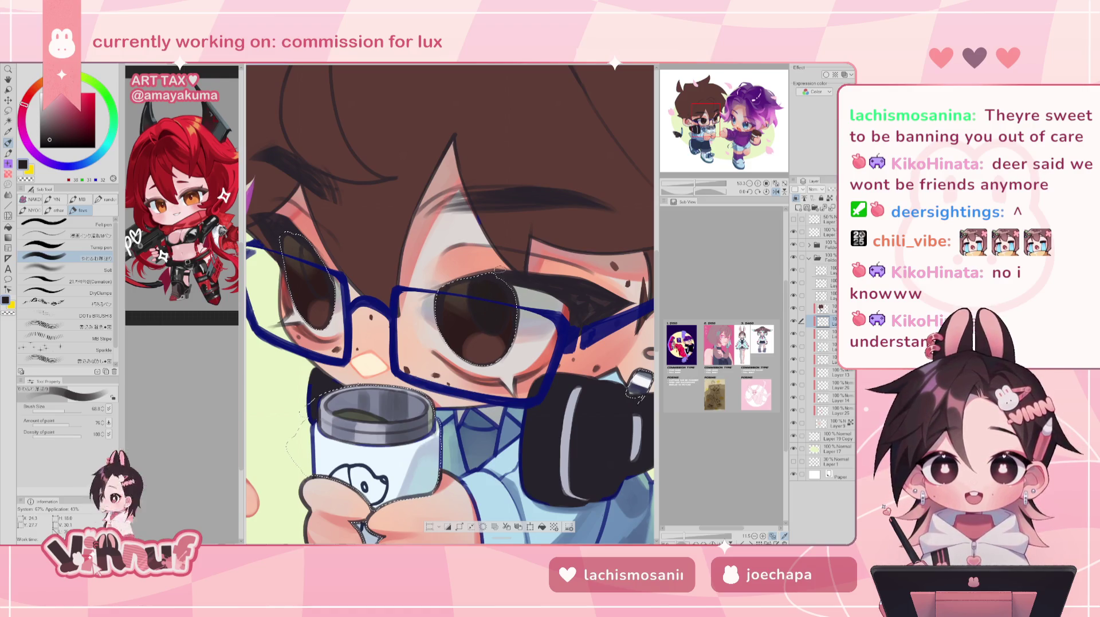
key("h")
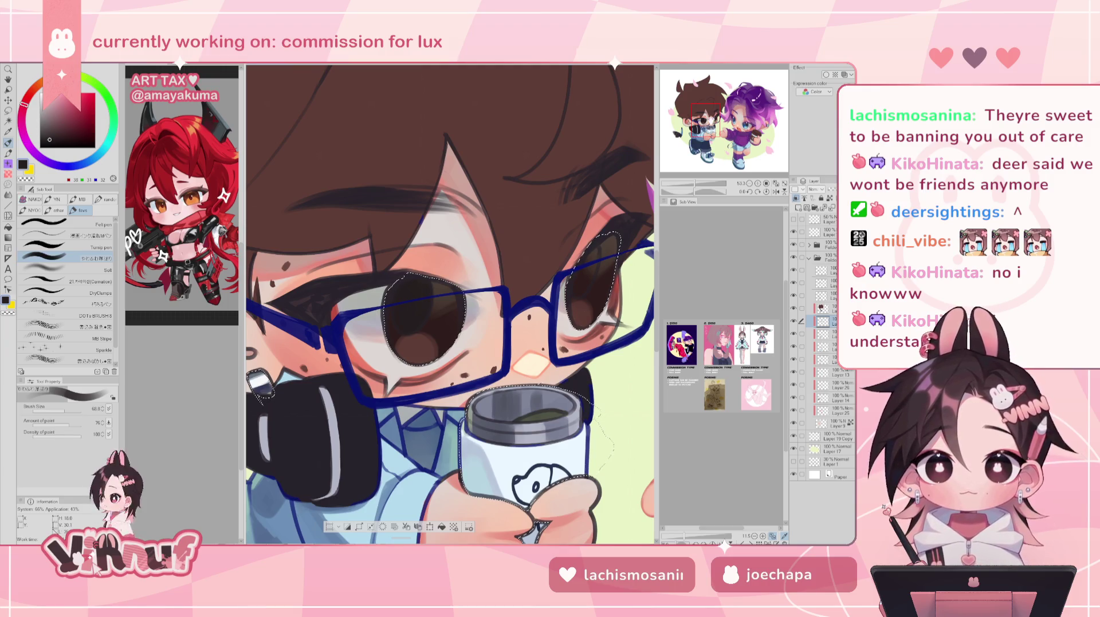
left_click_drag(706, 107, 708, 106)
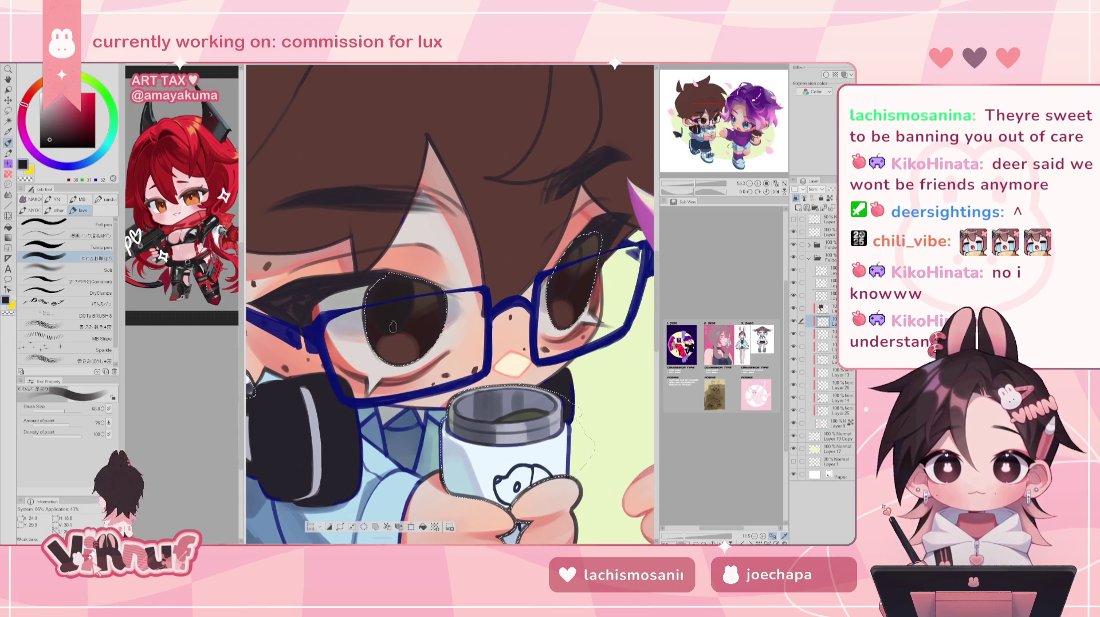
key("h")
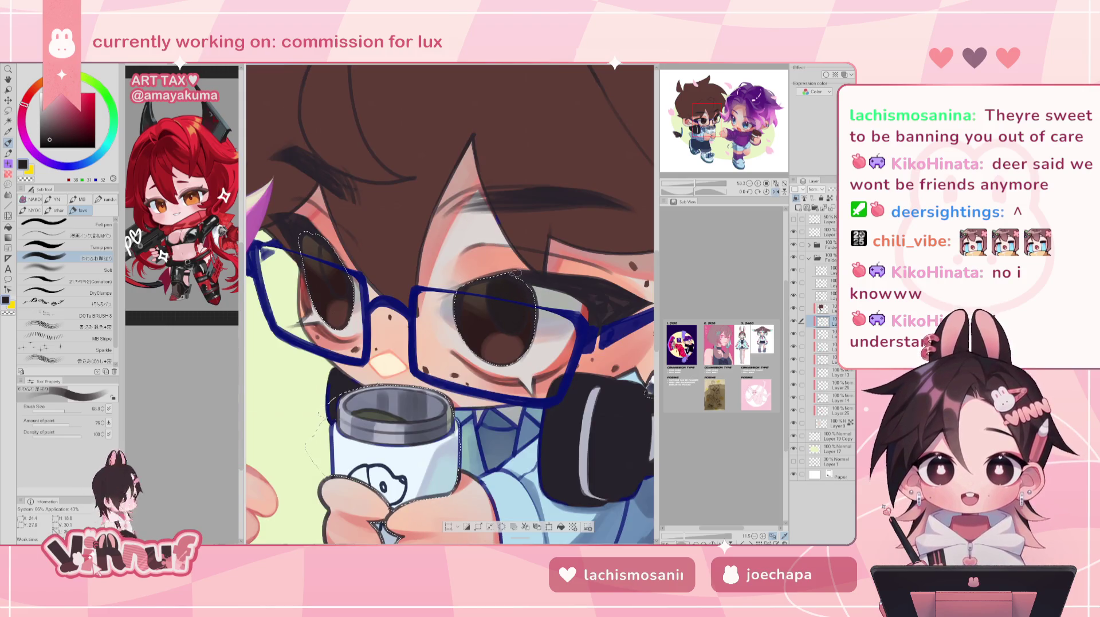
key("h")
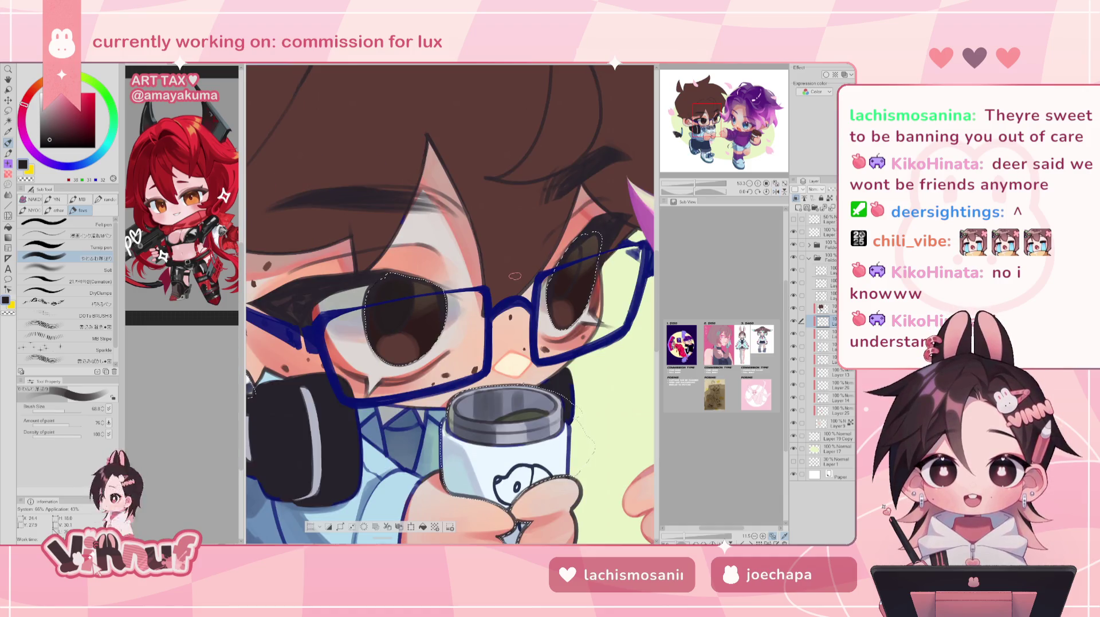
left_click_drag(704, 183, 693, 182)
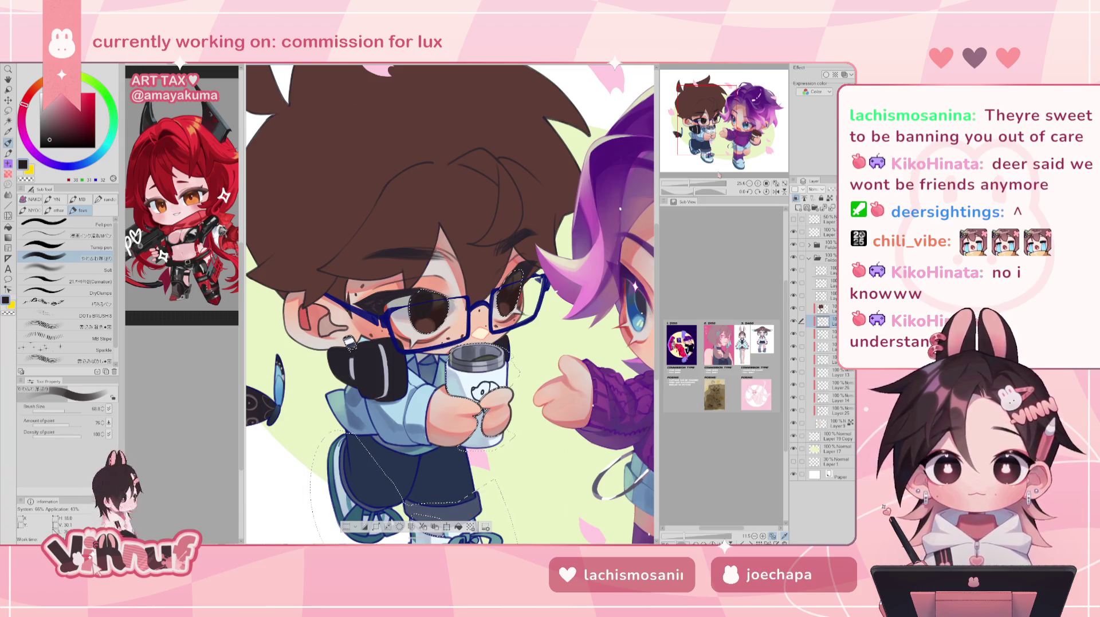
scroll(450, 304, "up", 2)
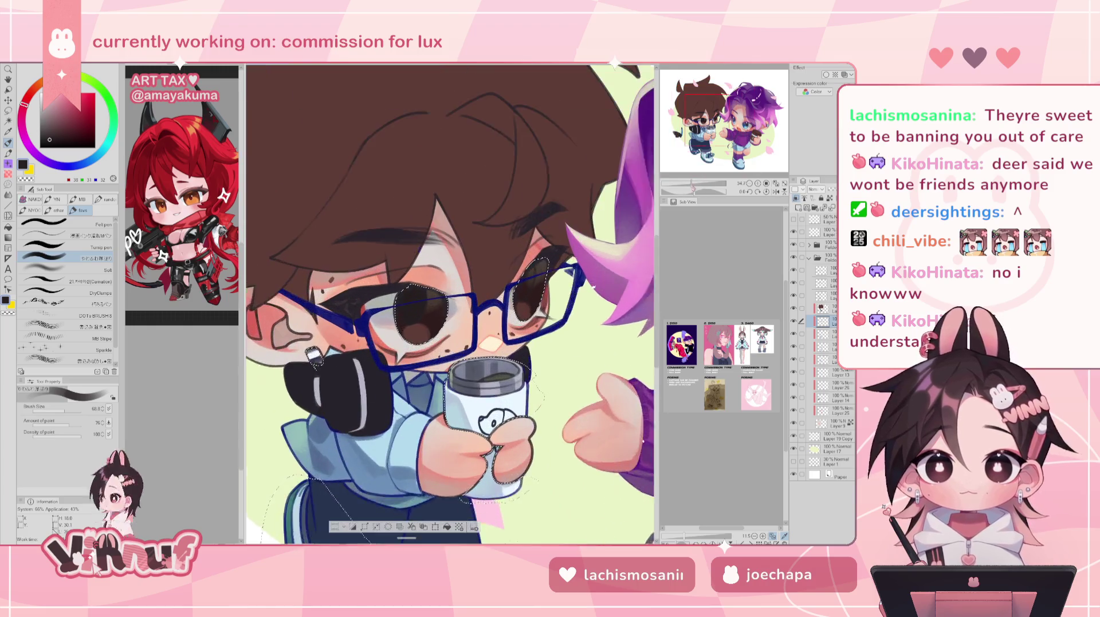
key("h")
scroll(453, 306, "up", 2)
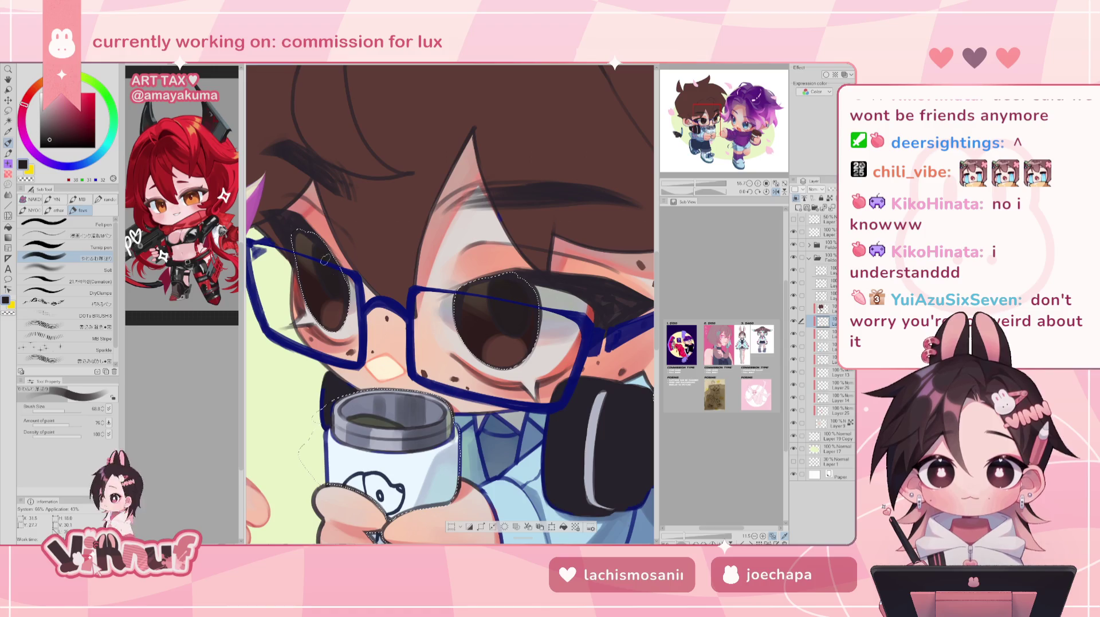
key("h")
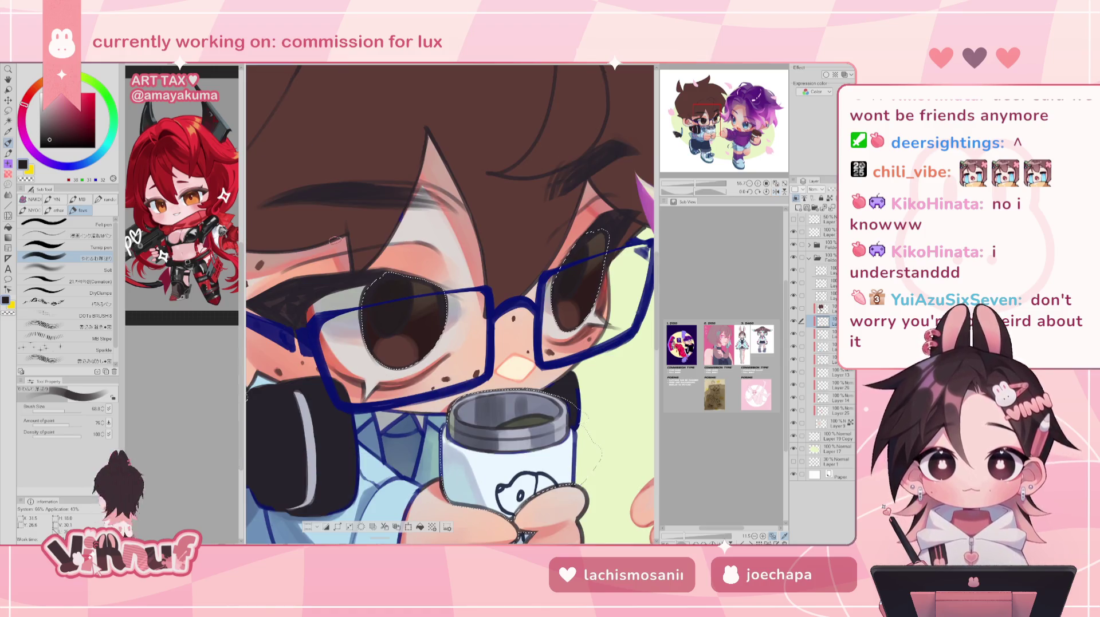
key("ctrl+minus")
key("ctrl+minus")
key("ctrl+minus")
left_click_drag(687, 187, 690, 182)
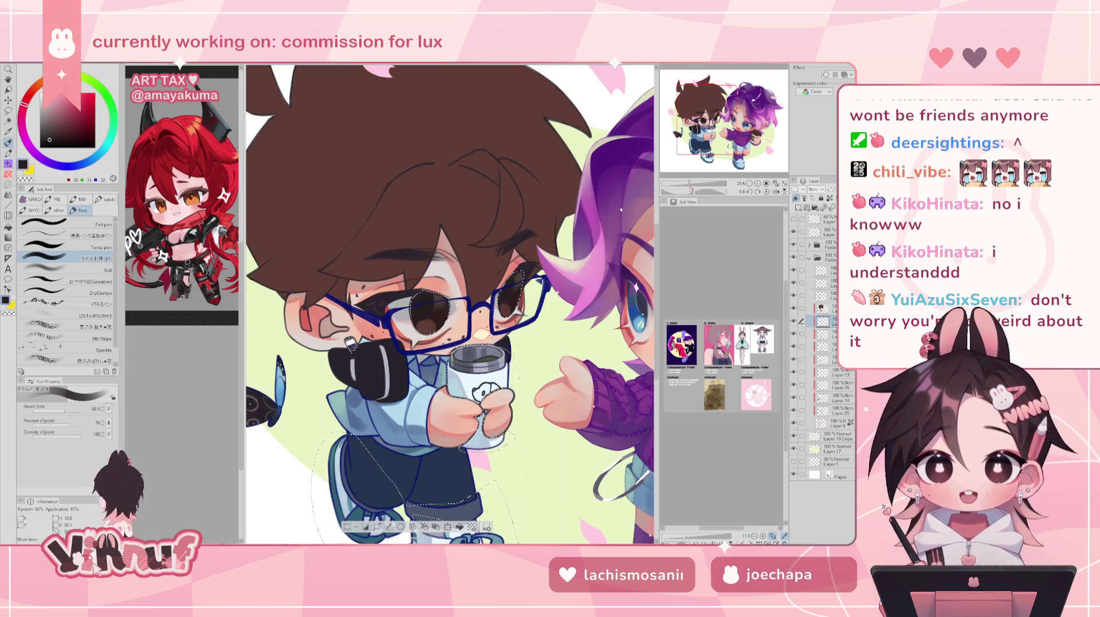
mouse_move(690, 185)
left_mouse_down()
mouse_move(679, 185)
mouse_move(693, 184)
left_mouse_up()
left_click_drag(704, 120, 707, 120)
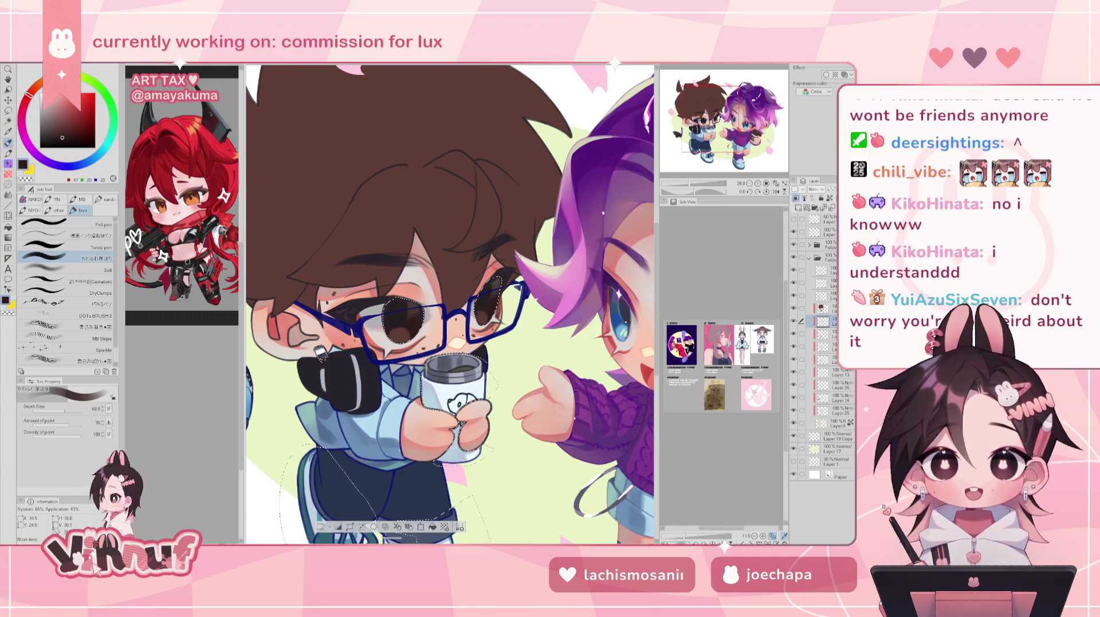
left_click_drag(690, 184, 693, 184)
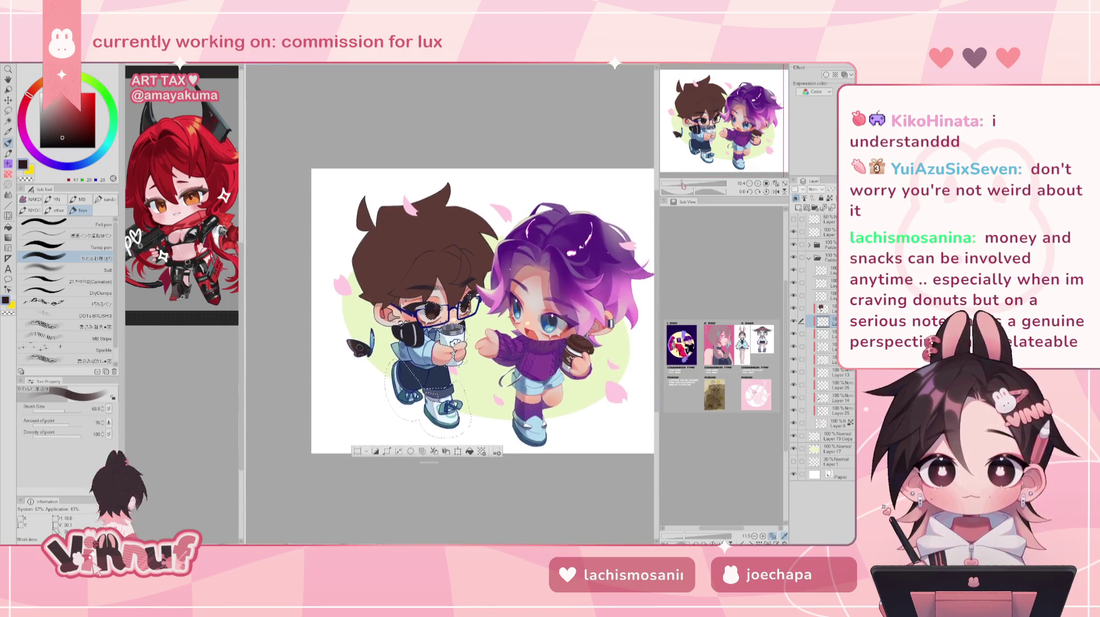
Zoom in on the boy's face, mirror the view, and eyedrop the brown from his eye
left_click_drag(686, 184, 684, 183)
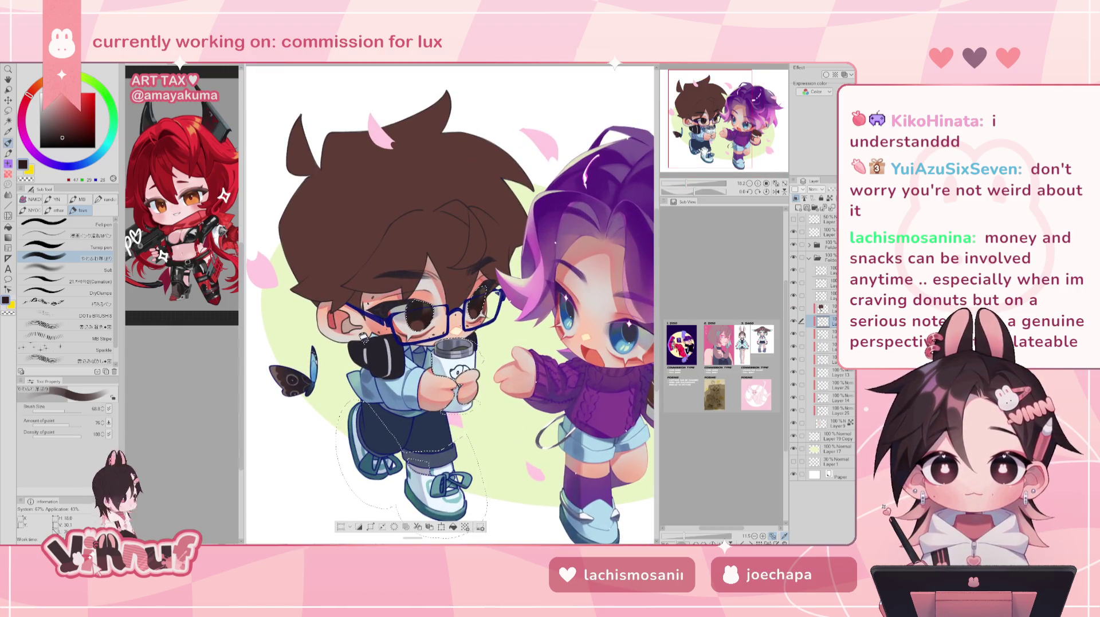
left_click_drag(712, 116, 713, 116)
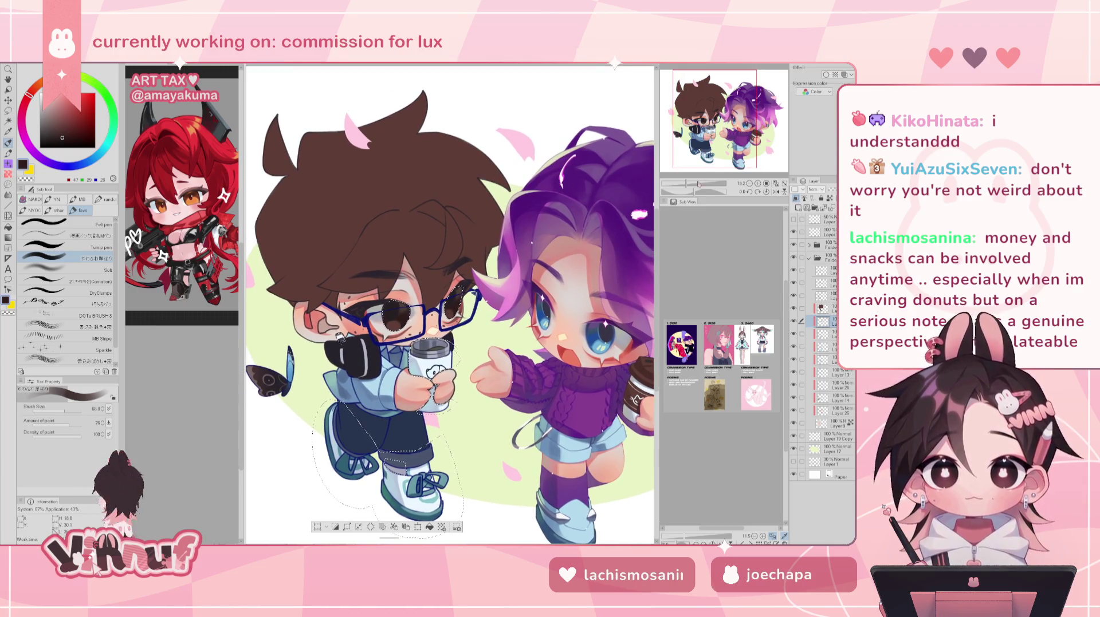
left_click_drag(699, 184, 686, 185)
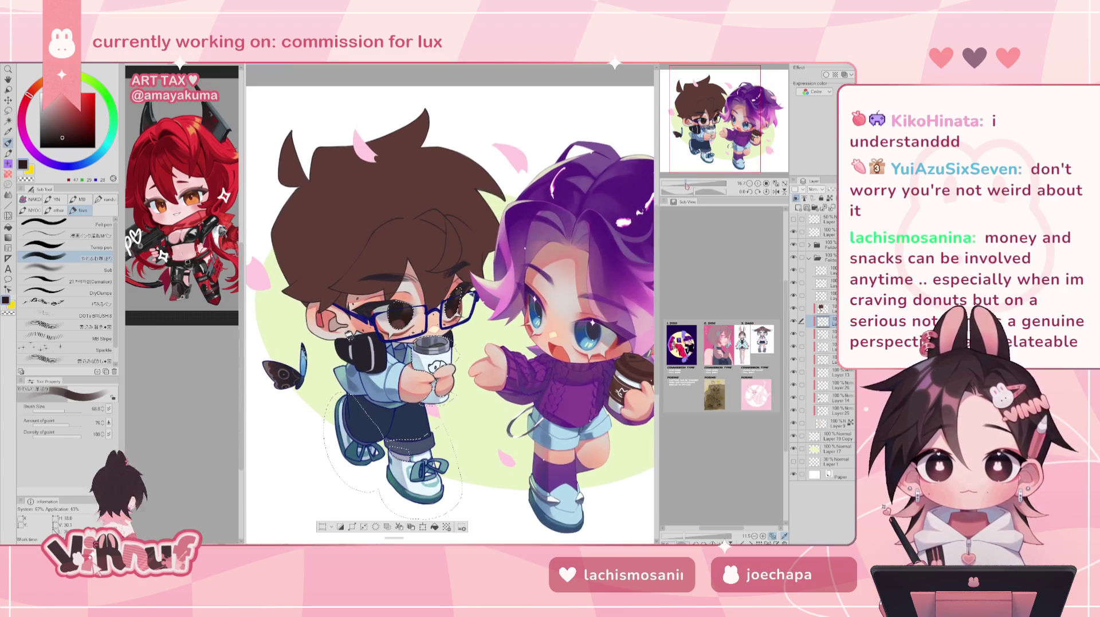
left_click_drag(686, 185, 691, 180)
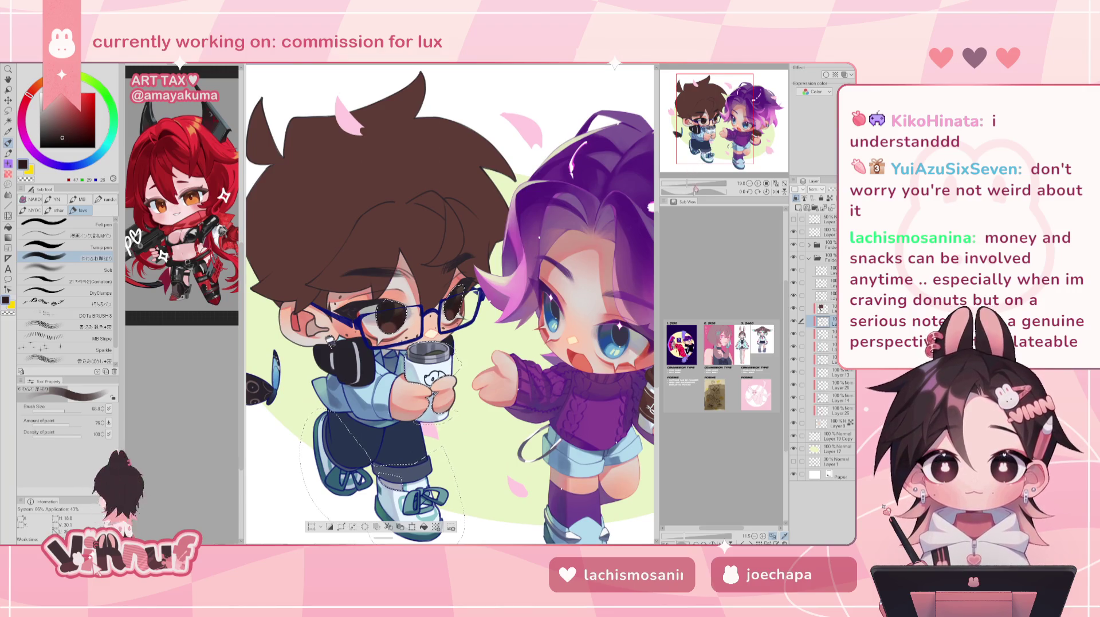
left_click_drag(694, 184, 705, 185)
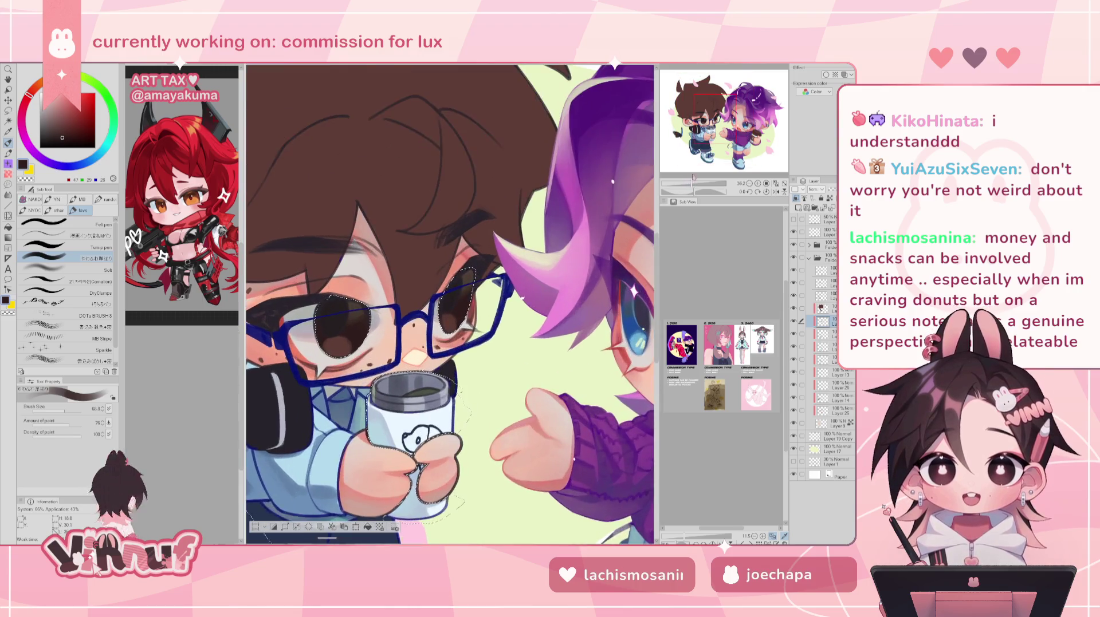
key("h")
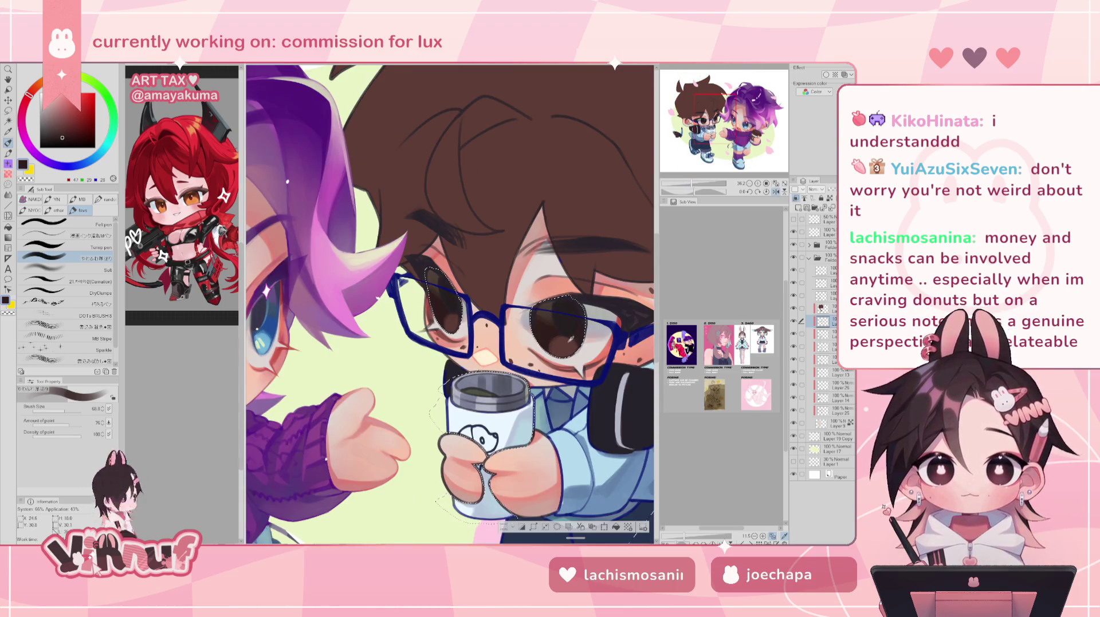
left_click(455, 317, "alt")
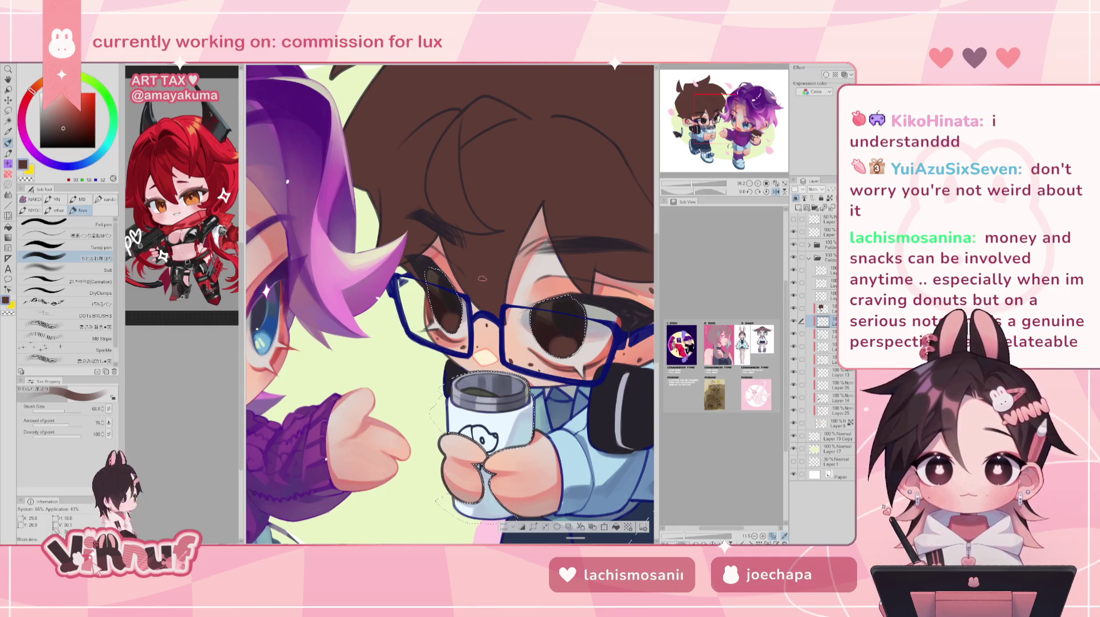
left_click(776, 192)
scroll(691, 189, "down", 3)
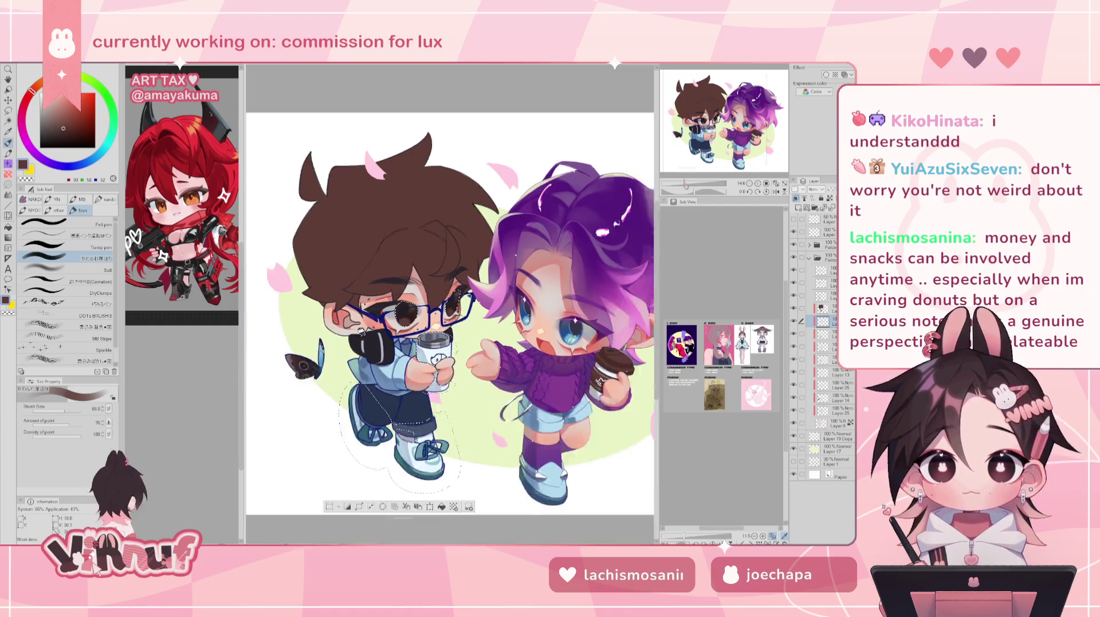
scroll(690, 180, "up", 3)
left_click_drag(691, 185, 692, 184)
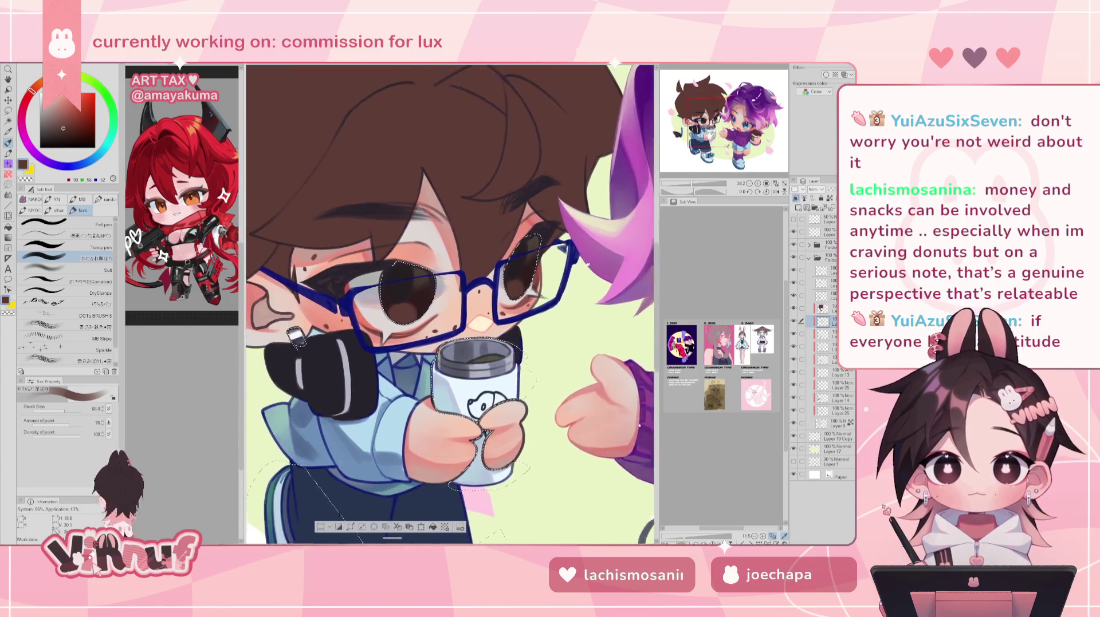
Sample the peach skin tone from the face and shrink the brush to about 21
scroll(688, 170, "up", 2)
scroll(688, 170, "up", 4)
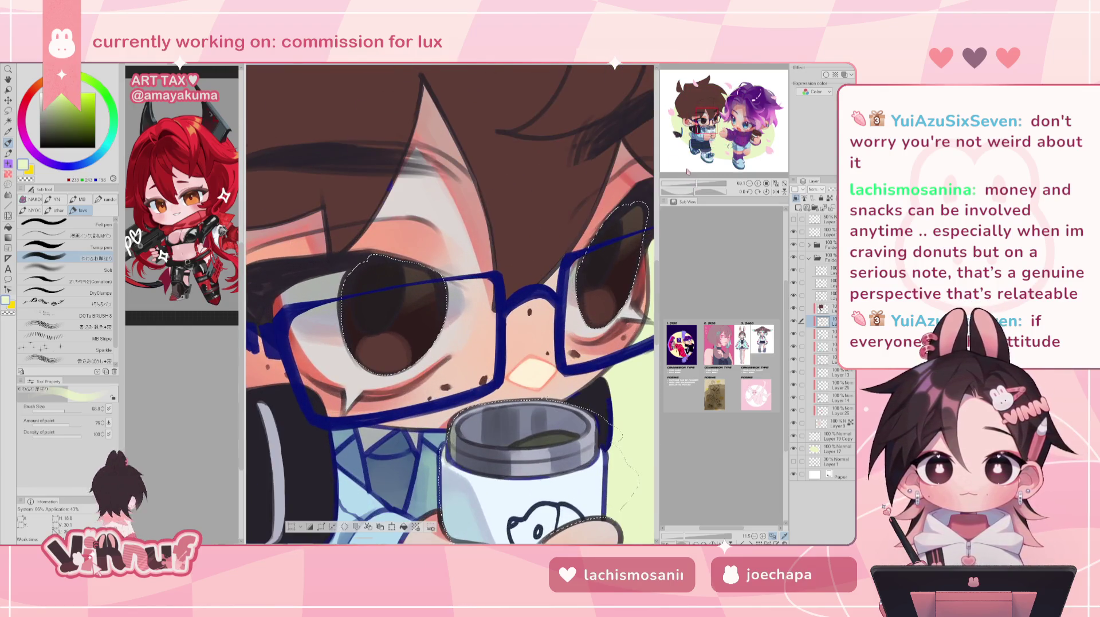
left_click(532, 348, "alt")
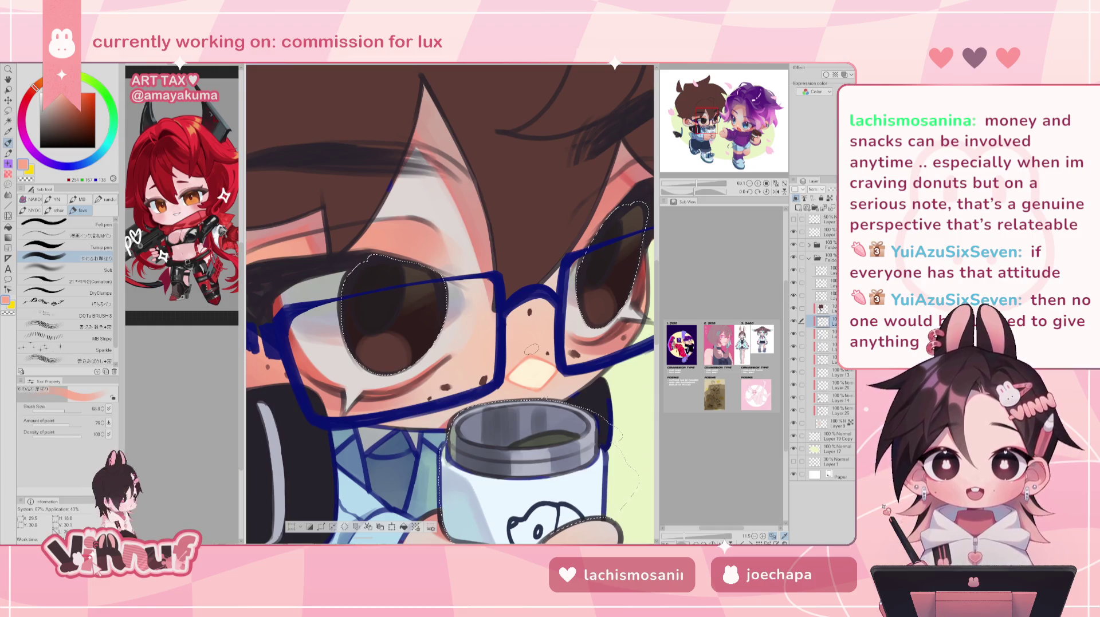
left_click_drag(63, 412, 58, 412)
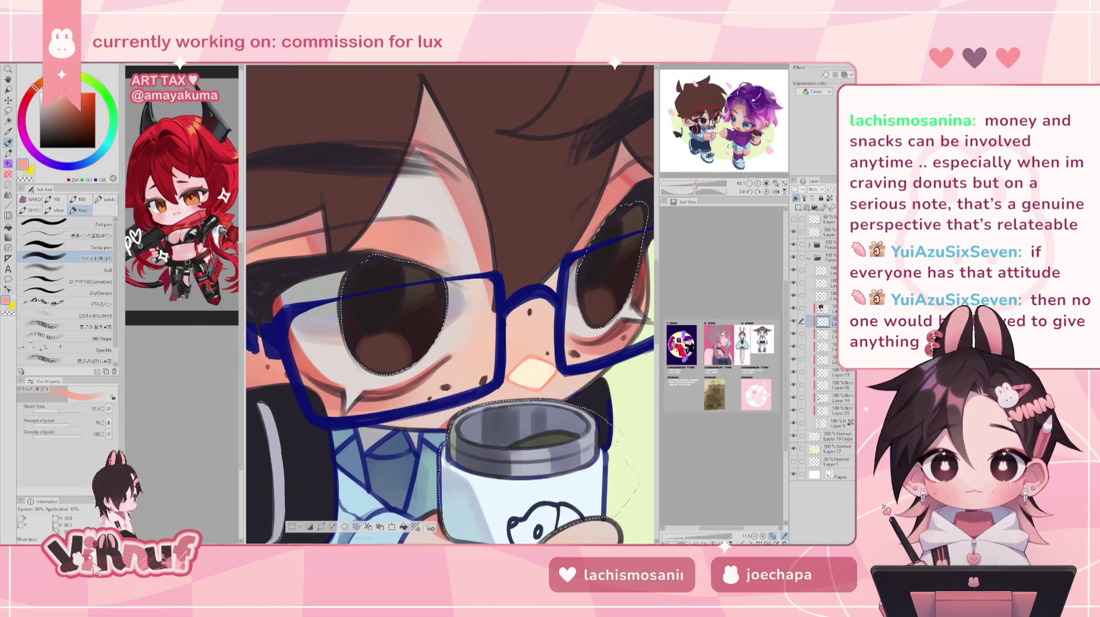
scroll(388, 310, "down", 5)
scroll(388, 310, "up", 3)
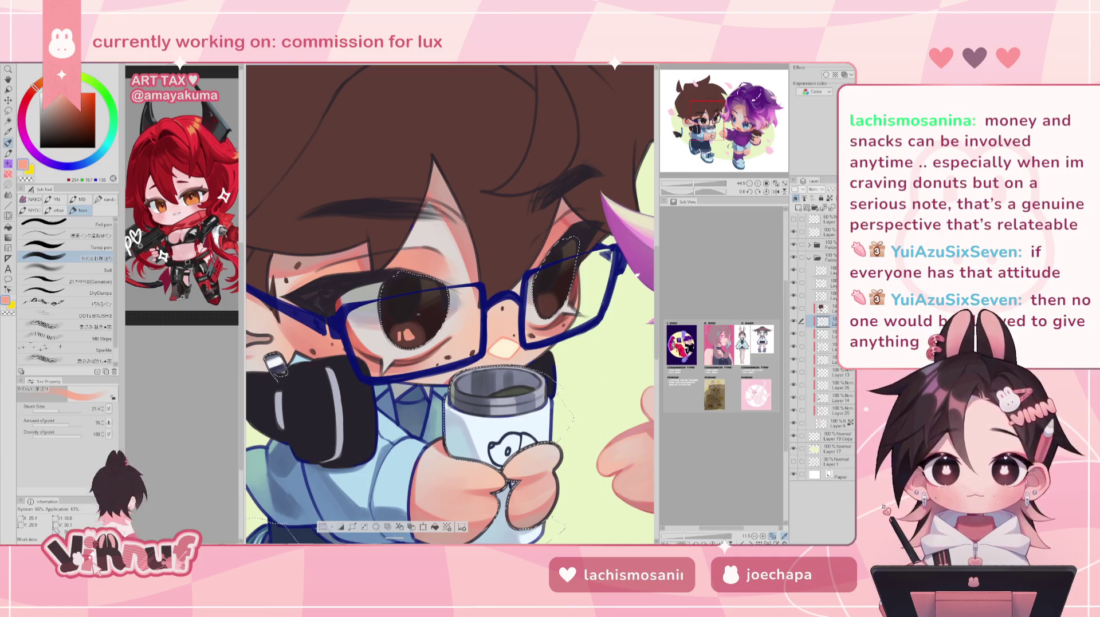
Repaint the peach highlights in both eyes, then eyedrop the iris's dark brown
left_click_drag(693, 184, 700, 175)
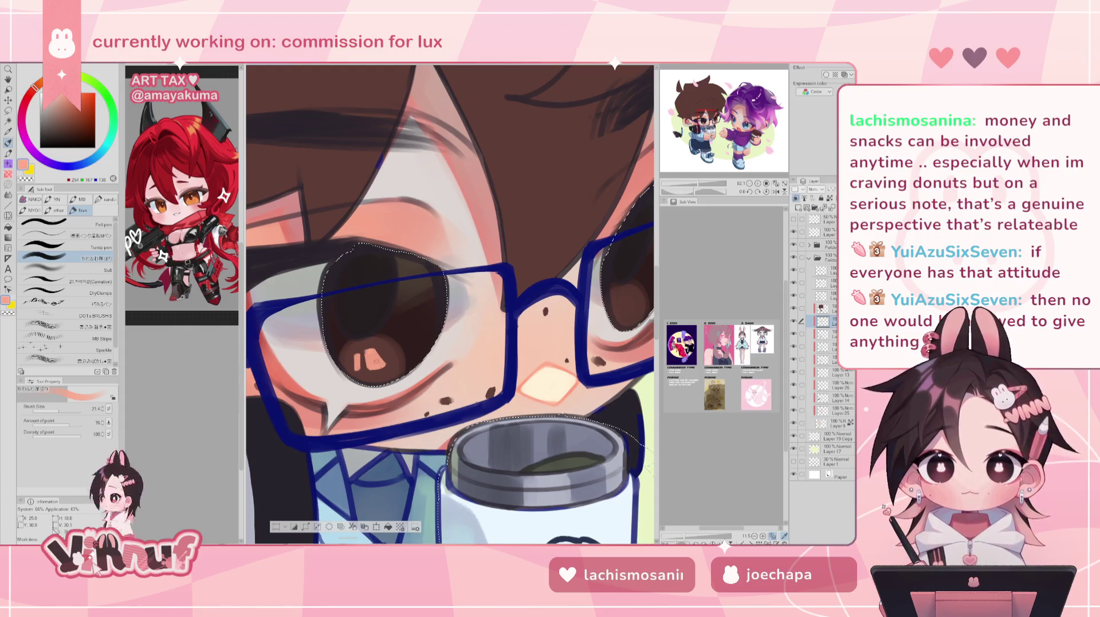
left_click_drag(356, 353, 359, 369)
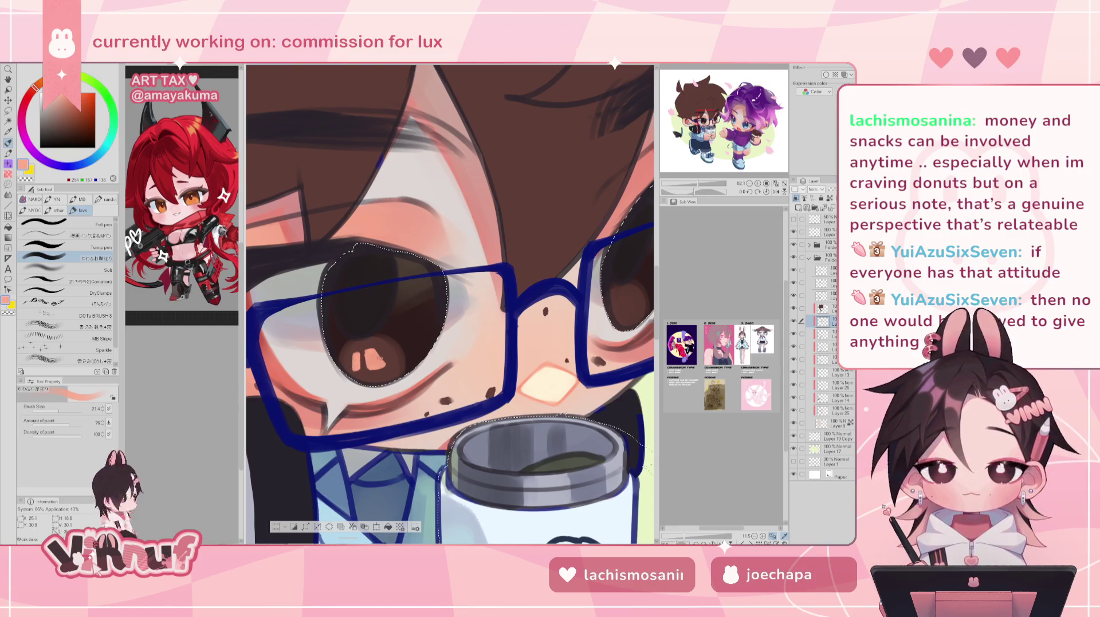
left_click_drag(378, 352, 382, 362)
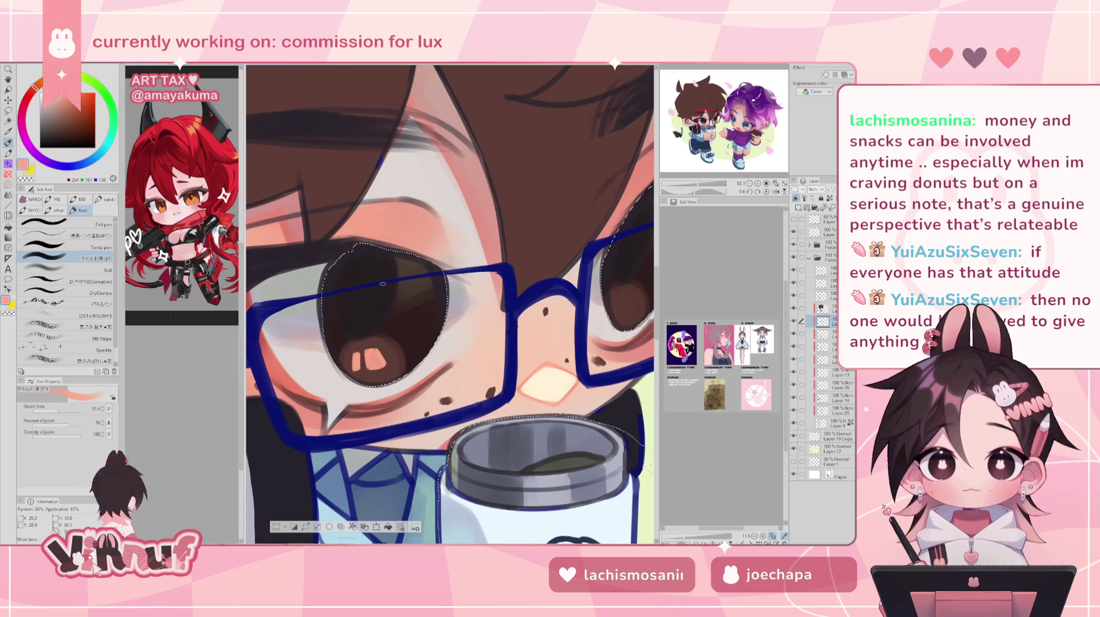
left_click_drag(697, 184, 697, 184)
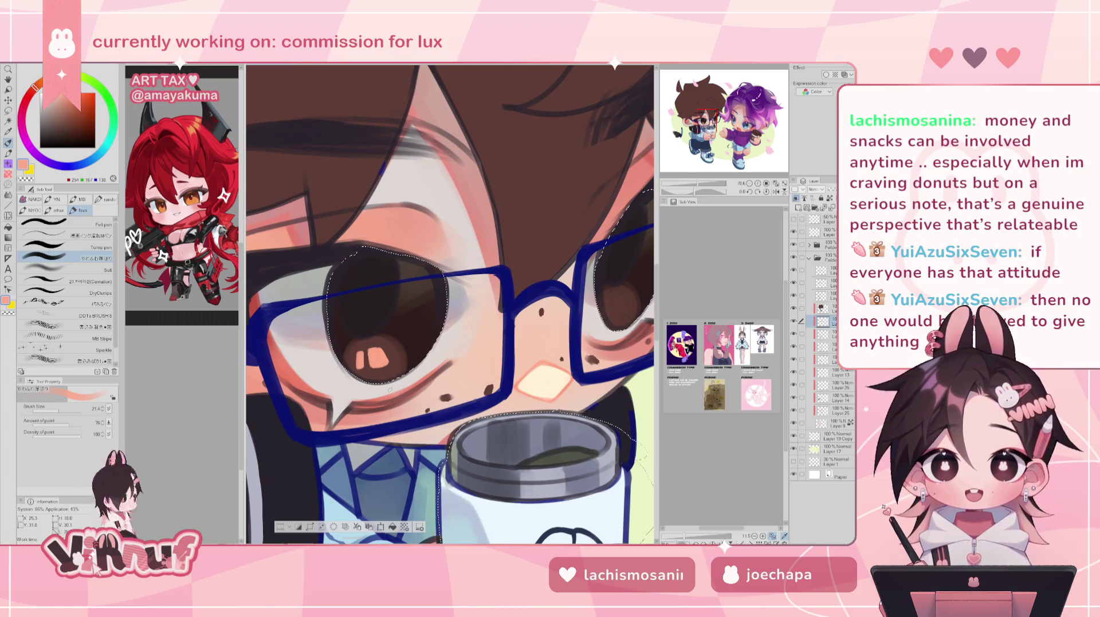
left_click(352, 353, "alt")
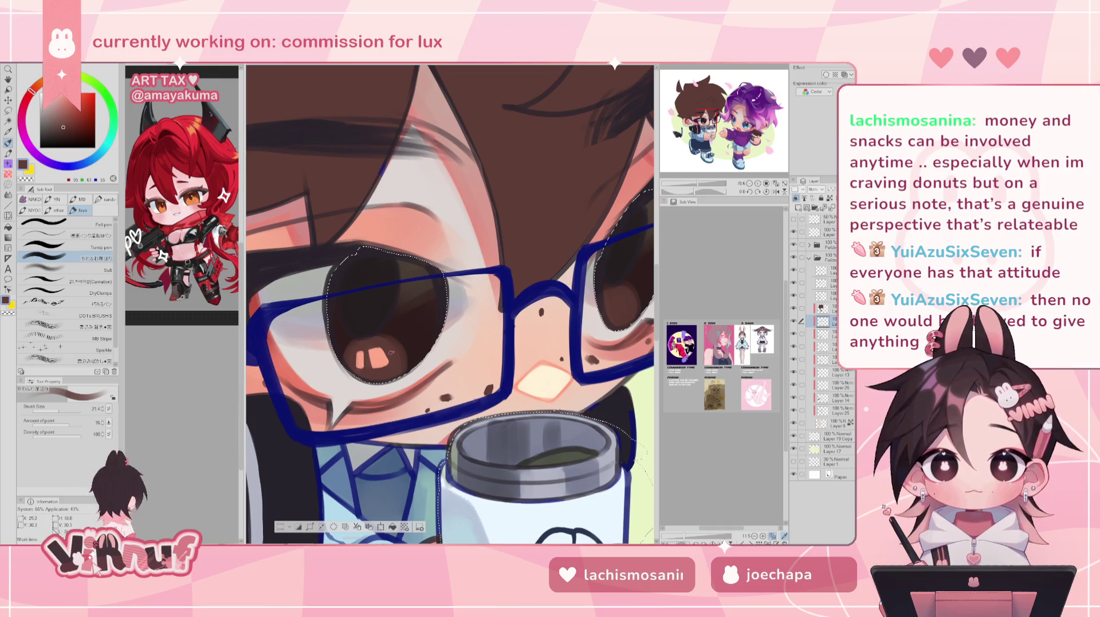
left_click_drag(387, 319, 318, 308)
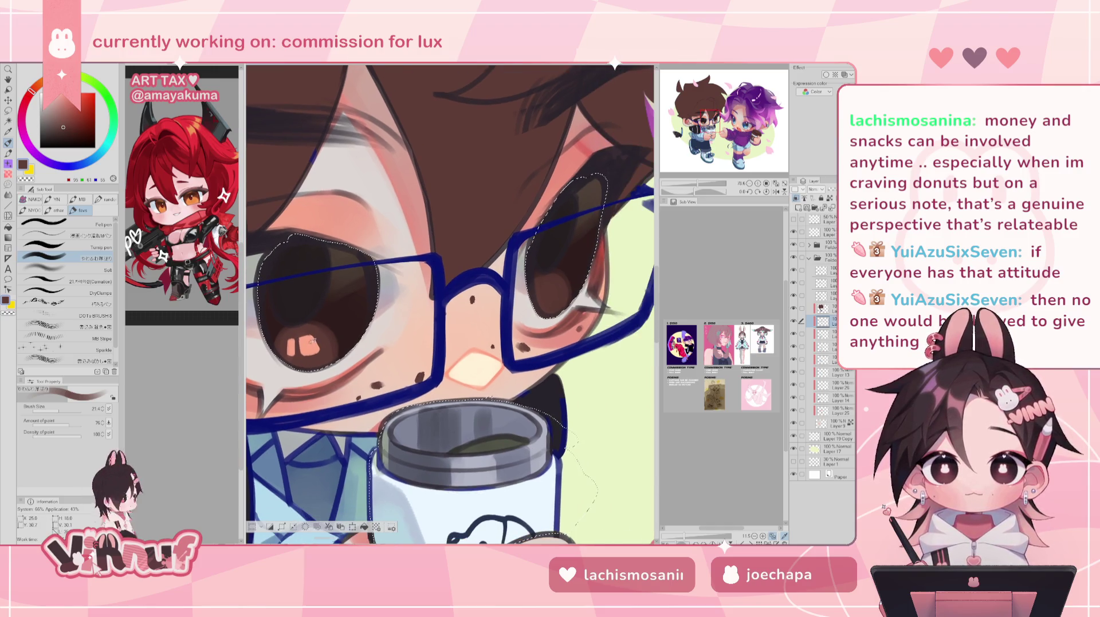
Paint pink highlight strokes in the right eye and cover some with dark brown
left_click(307, 339, "alt")
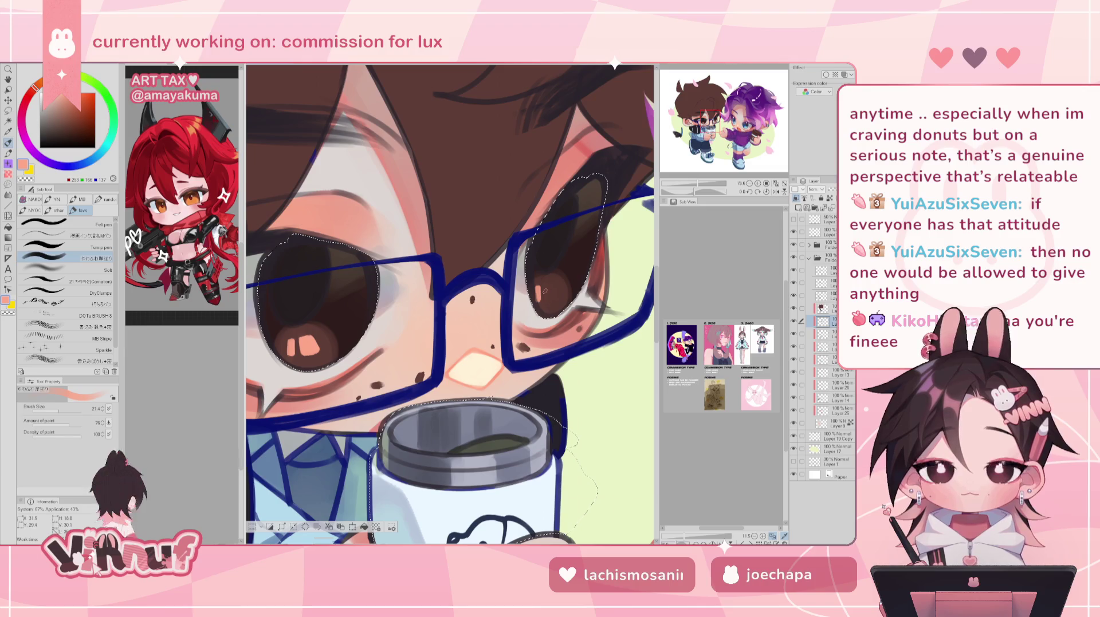
mouse_move(538, 287)
left_mouse_down()
mouse_move(538, 304)
mouse_move(547, 301)
left_mouse_up()
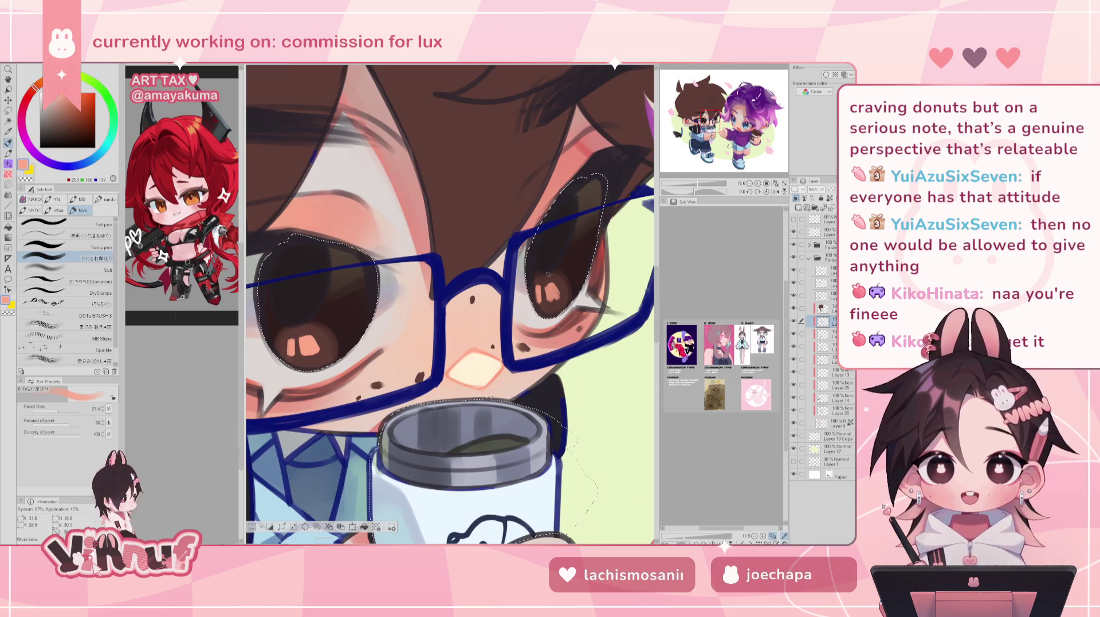
left_click_drag(554, 300, 548, 284)
Compare the eye with and without the second pink highlight using undo/redo, keeping it
key("ctrl+z")
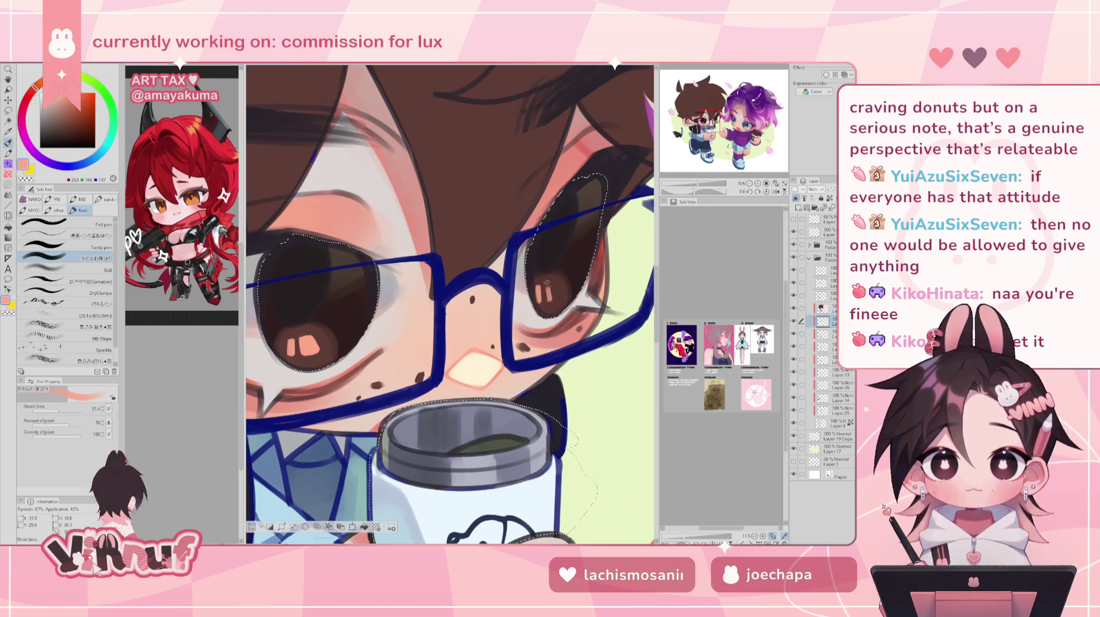
key("ctrl+y")
key("ctrl+z")
key("ctrl+y")
key("ctrl+z")
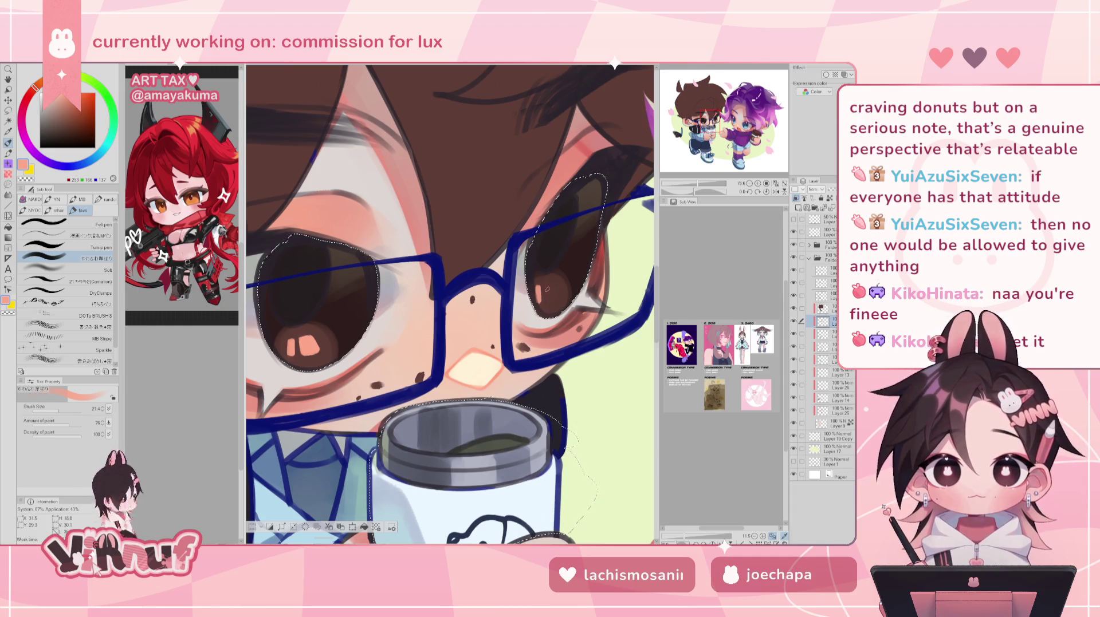
key("ctrl+y")
key("ctrl+z")
key("ctrl+y")
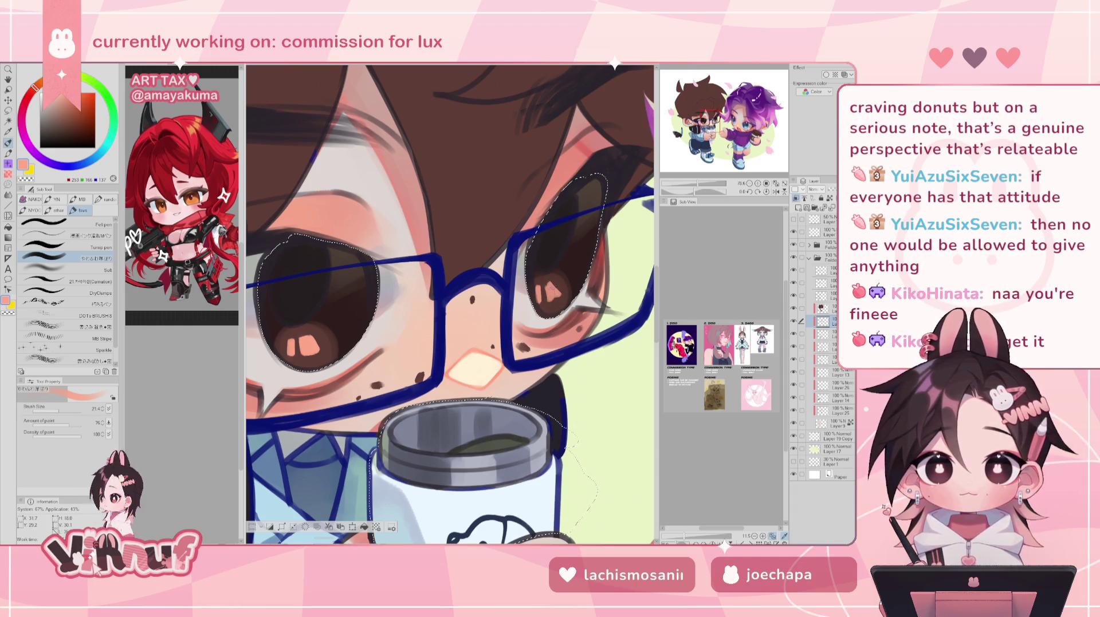
key("ctrl+z")
key("ctrl+y")
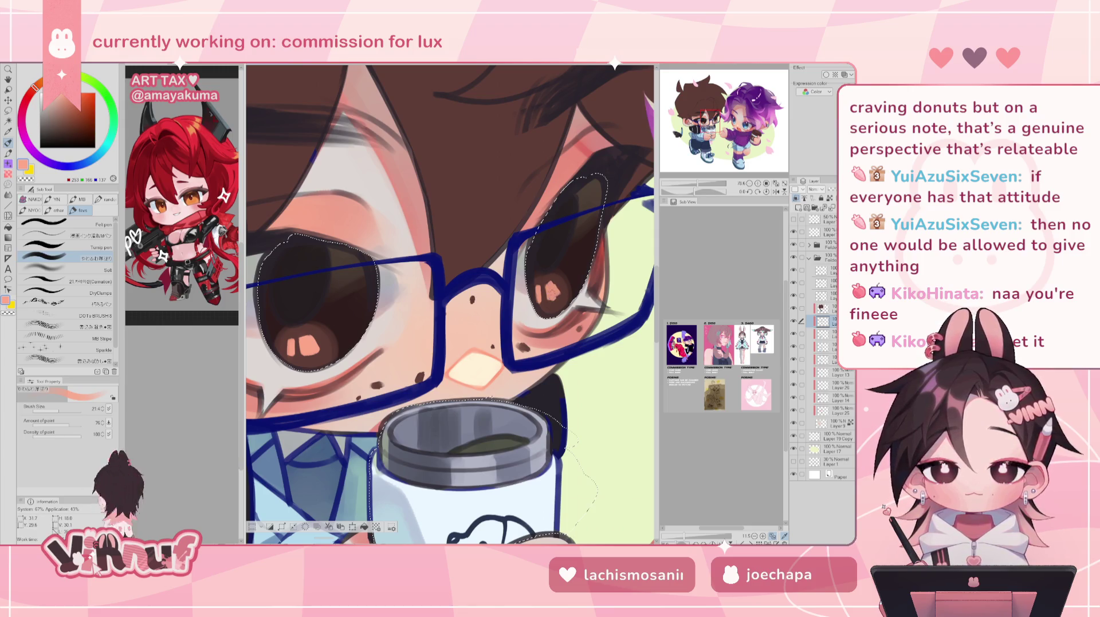
Check the face on the mirrored canvas, then zoom in on the glasses
key("h")
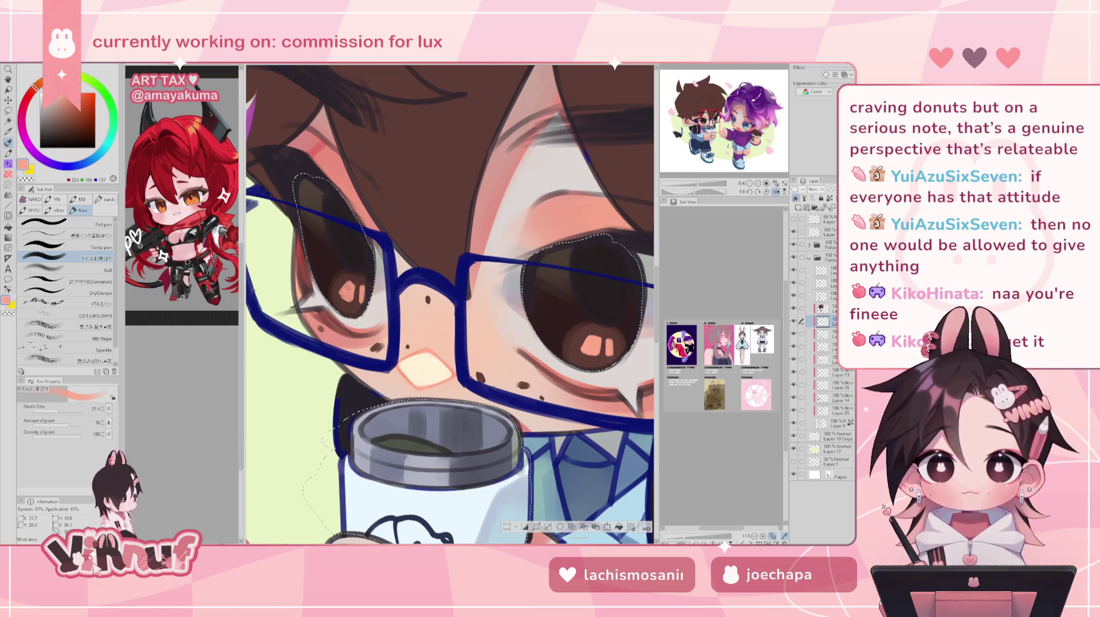
key("h")
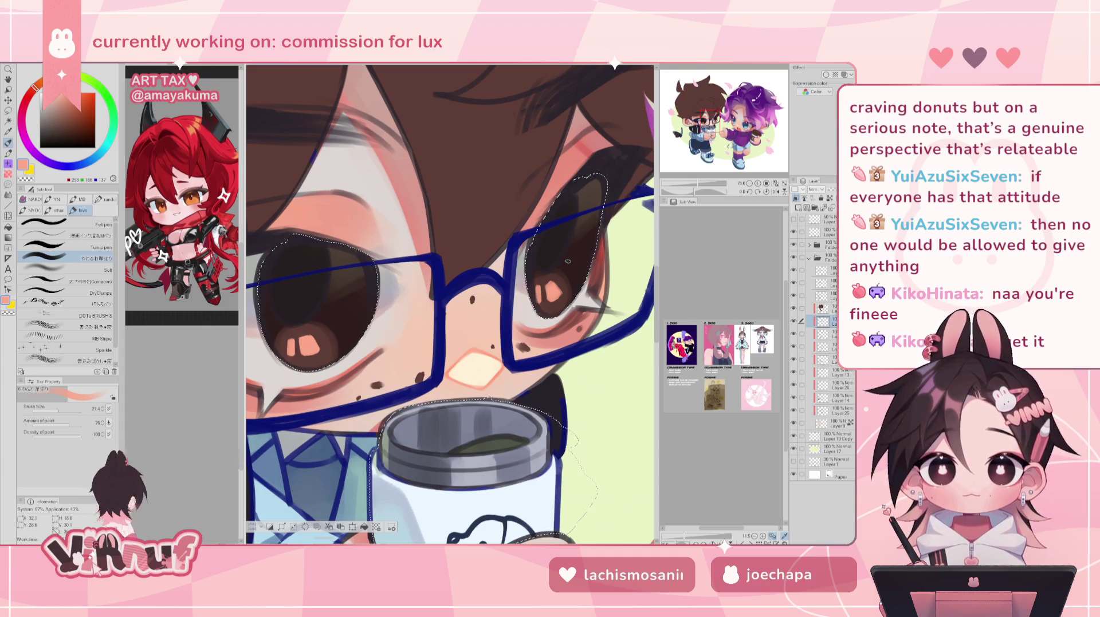
left_click_drag(567, 261, 631, 289)
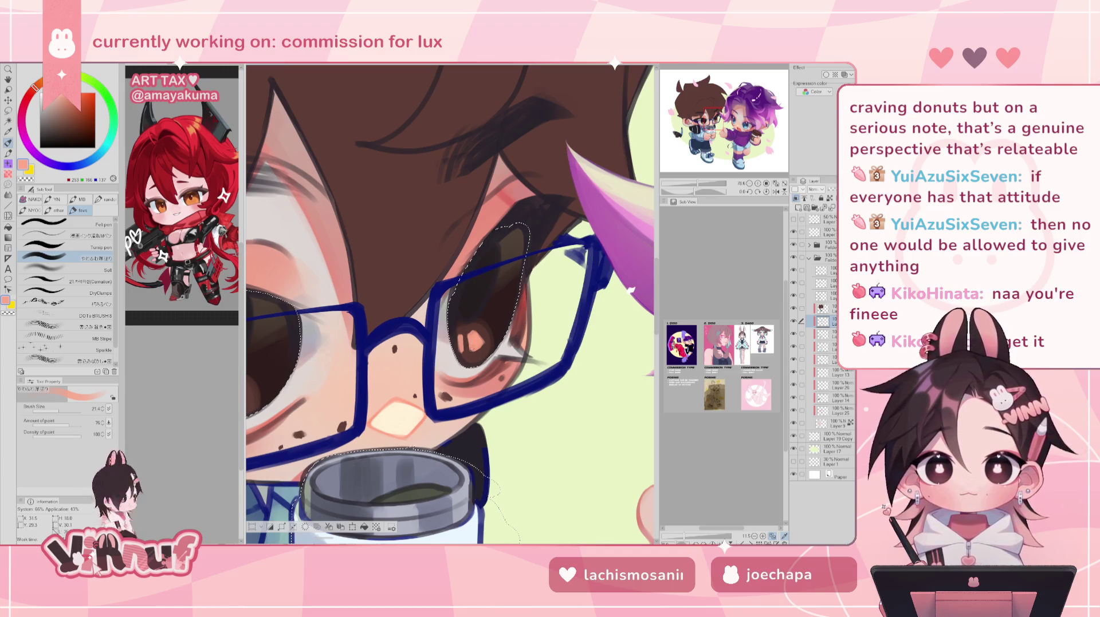
scroll(450, 303, "down", 1)
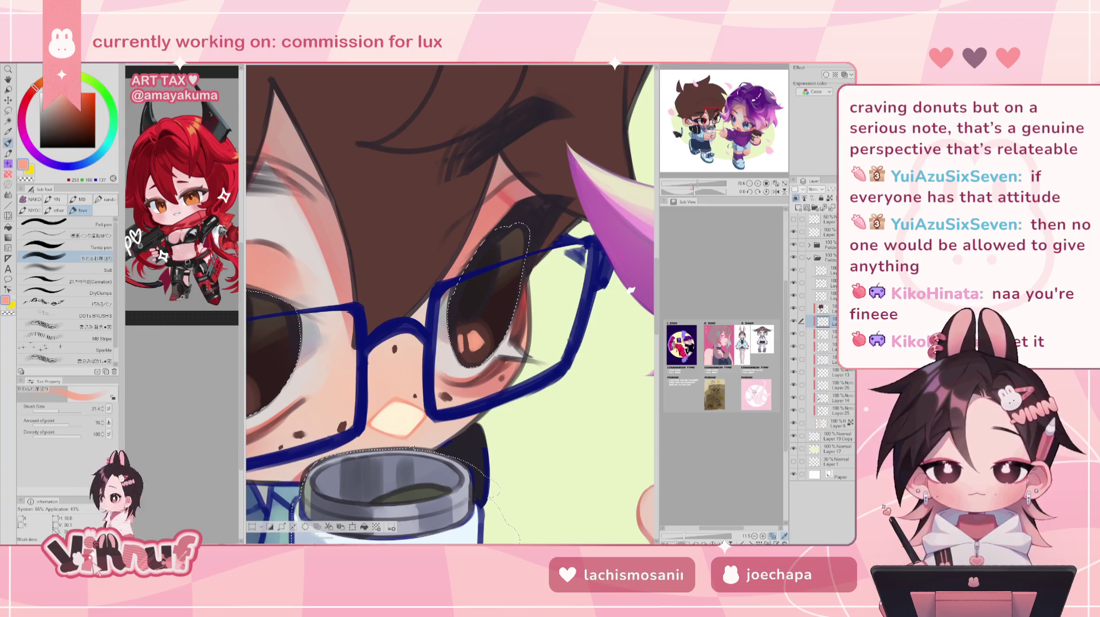
Switch from the Lasso to the Liquify tool and set its brush size to 1119.2
scroll(449, 303, "down", 2)
scroll(449, 304, "down", 2)
scroll(449, 304, "down", 1)
scroll(450, 303, "up", 1)
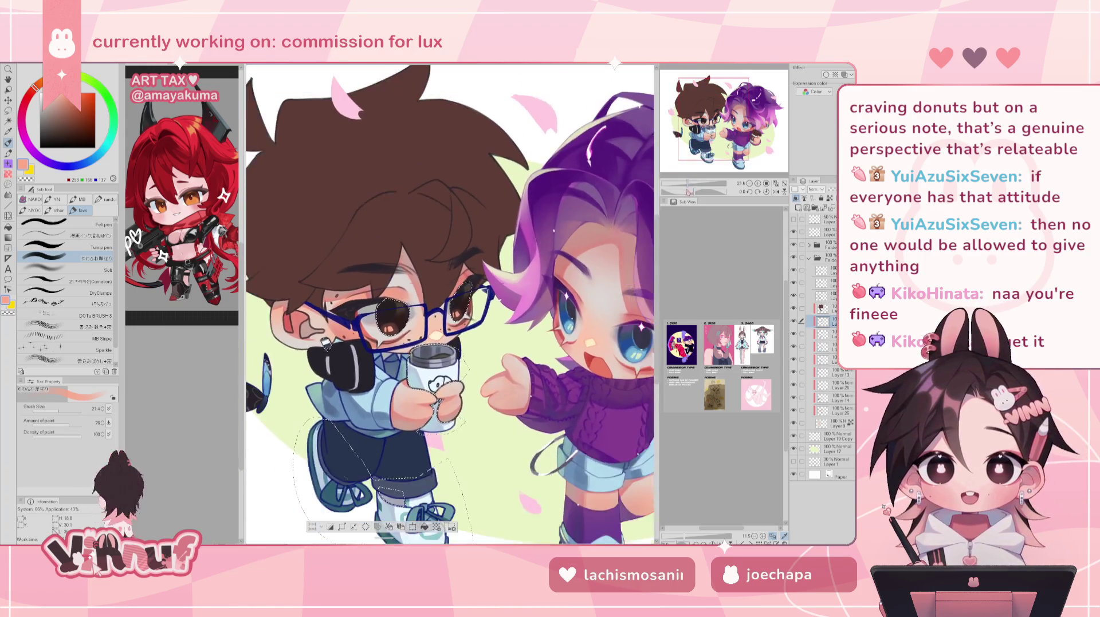
scroll(449, 303, "up", 1)
scroll(449, 303, "up", 1)
scroll(449, 304, "up", 1)
scroll(449, 298, "up", 2)
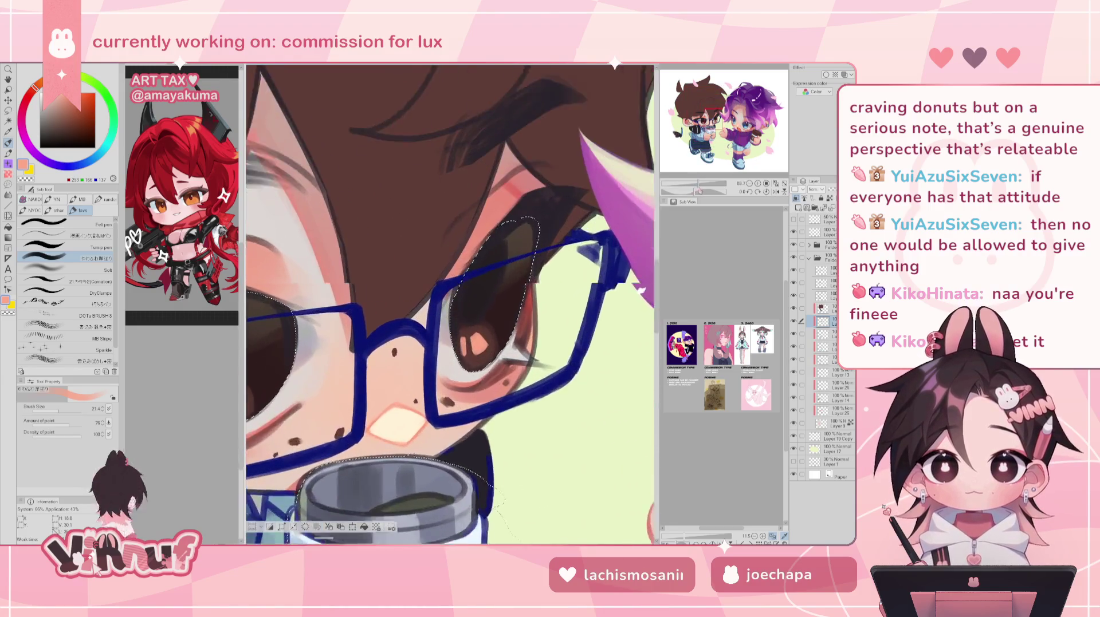
scroll(450, 298, "up", 1)
key("m")
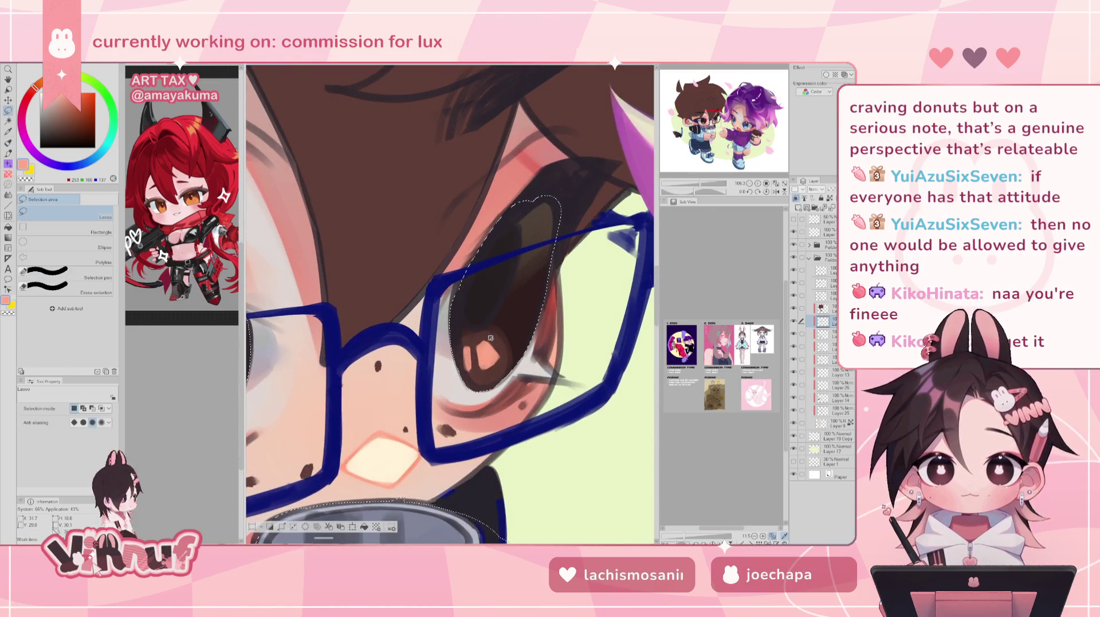
key("j")
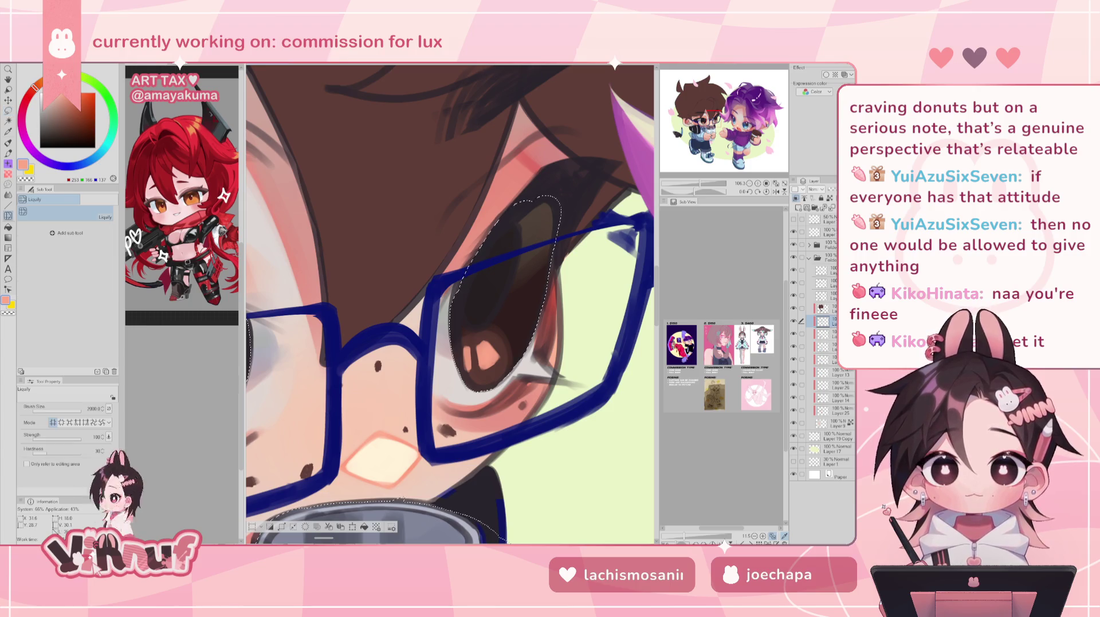
left_click_drag(484, 342, 459, 342)
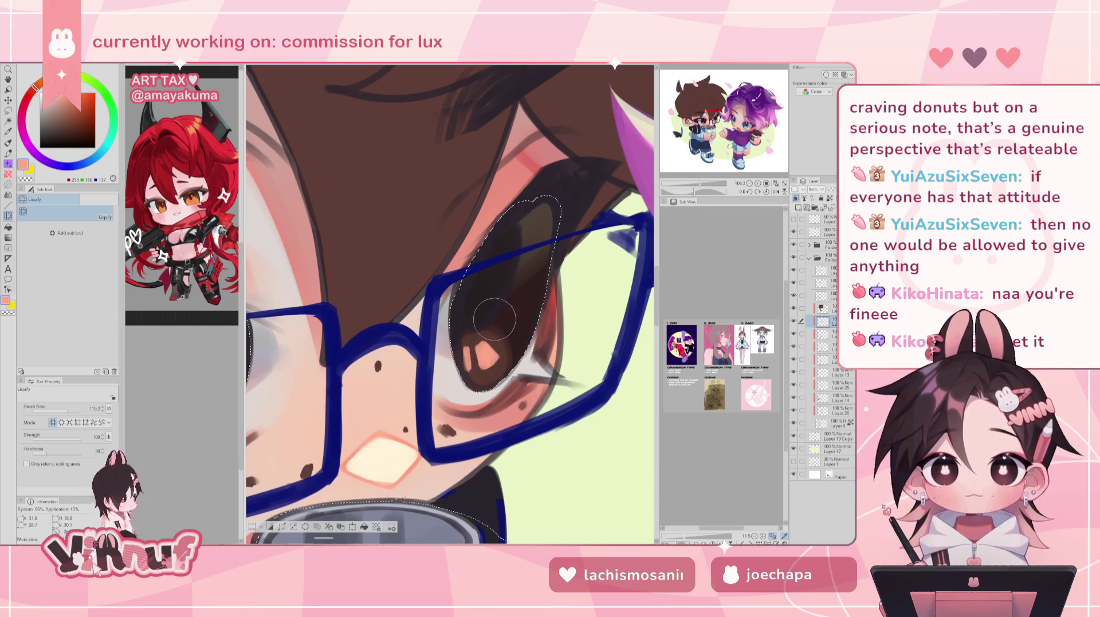
Zoom out and flip the canvas horizontally and back to review both characters
scroll(499, 304, "down", 3)
scroll(498, 304, "down", 3)
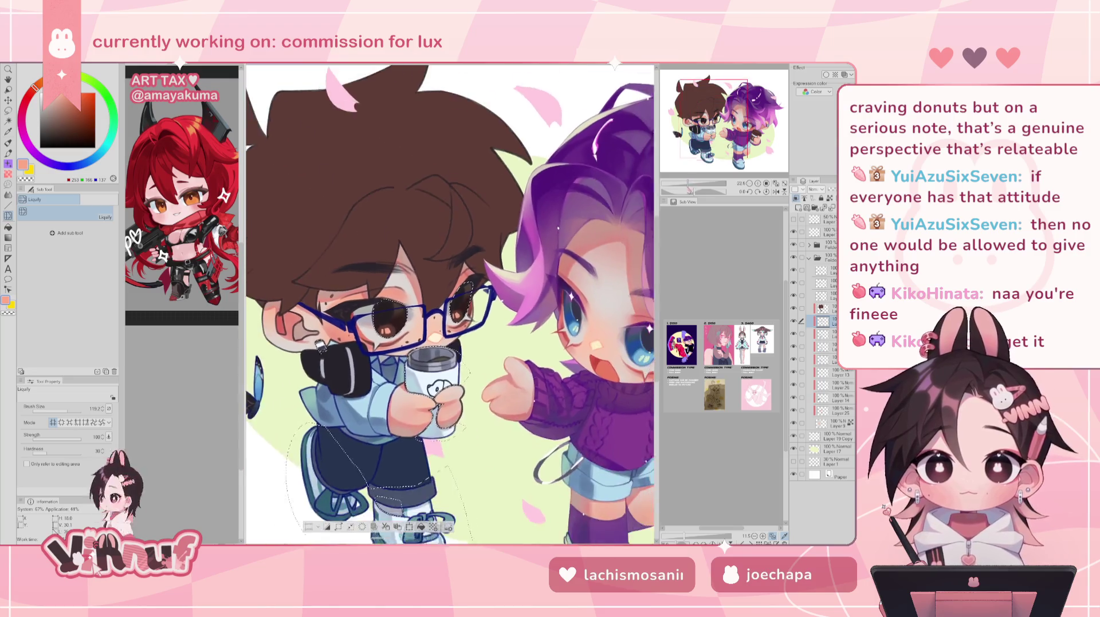
scroll(498, 303, "down", 3)
key("h")
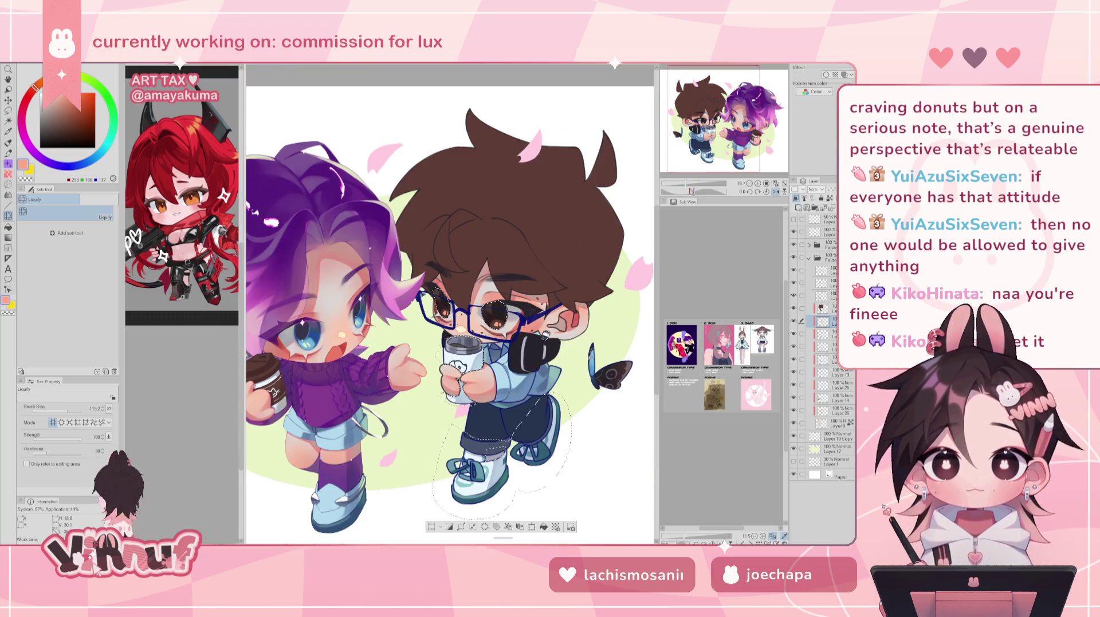
key("h")
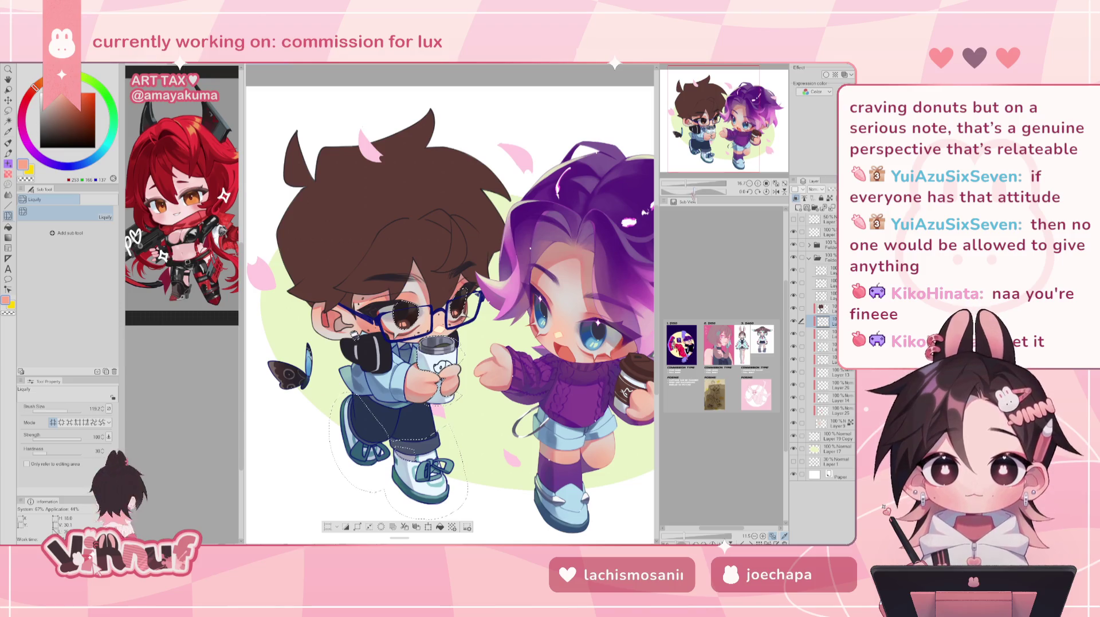
scroll(459, 321, "up", 2)
scroll(458, 321, "up", 3)
mouse_move(458, 321)
left_mouse_down()
mouse_move(544, 286)
mouse_move(229, 303)
mouse_move(509, 310)
left_mouse_up()
Return to the brush, mirror the canvas, and eyedrop the eye's dark brown
key("b")
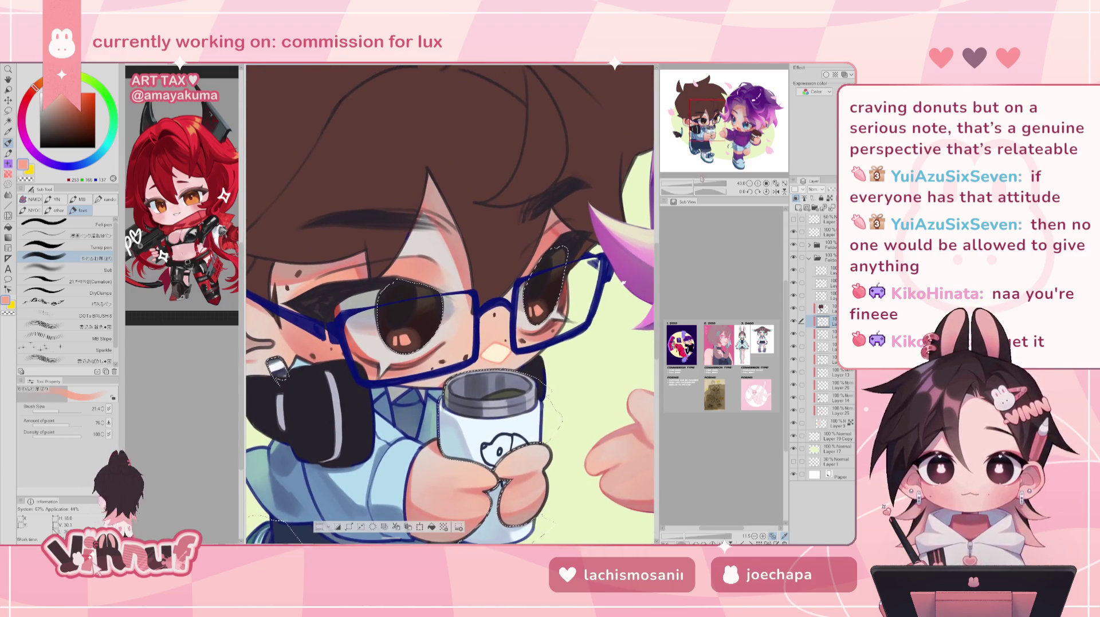
key("h")
scroll(450, 304, "up", 1)
scroll(441, 309, "up", 2)
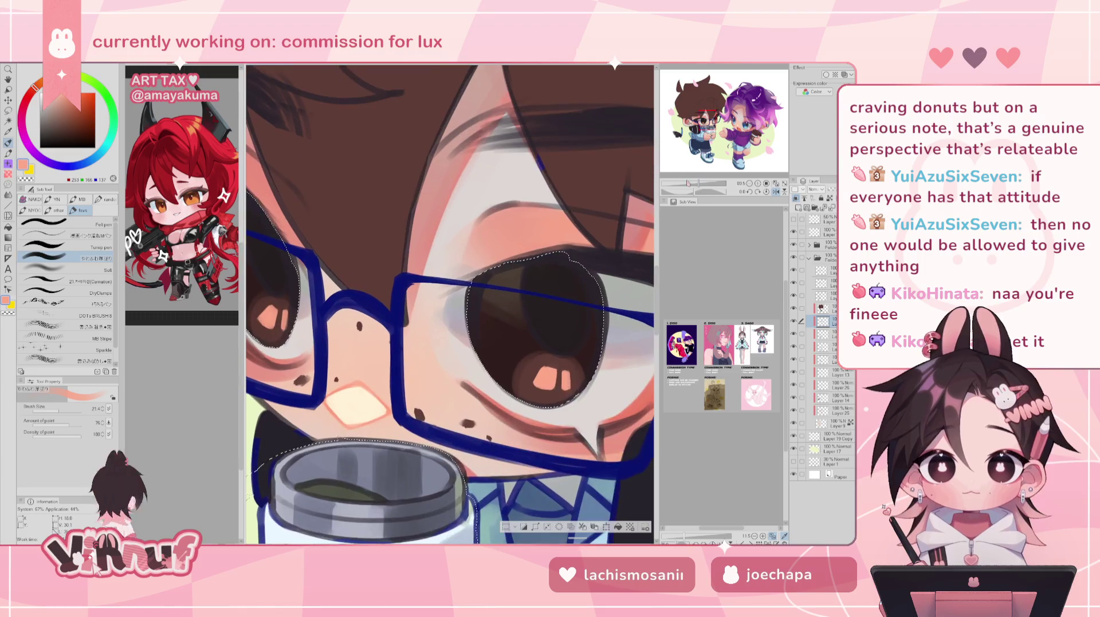
left_click(524, 297, "alt")
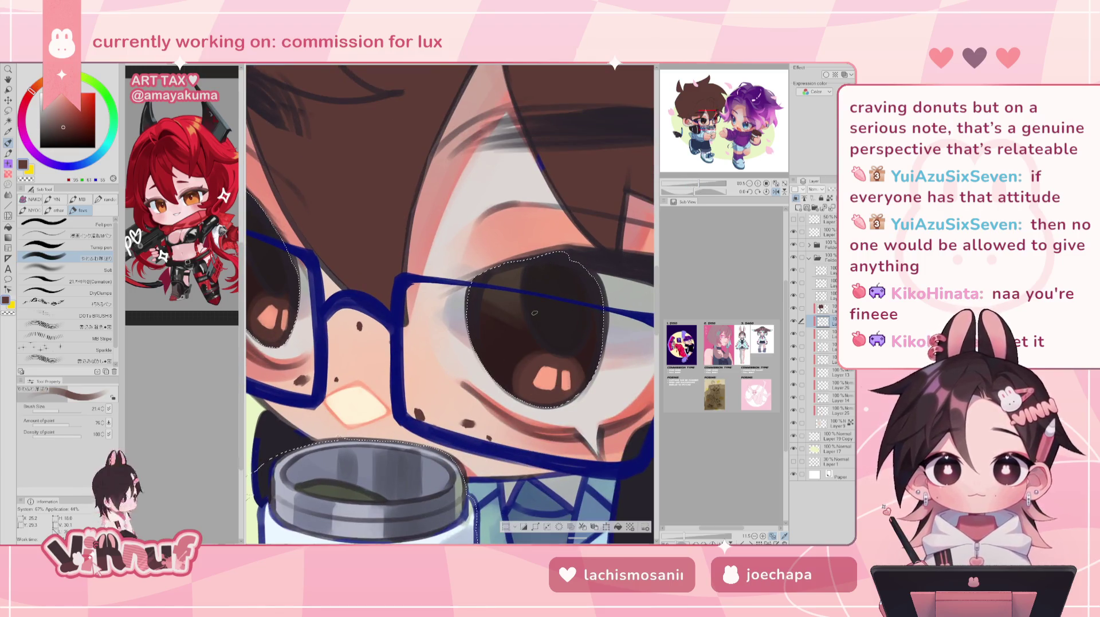
key("b")
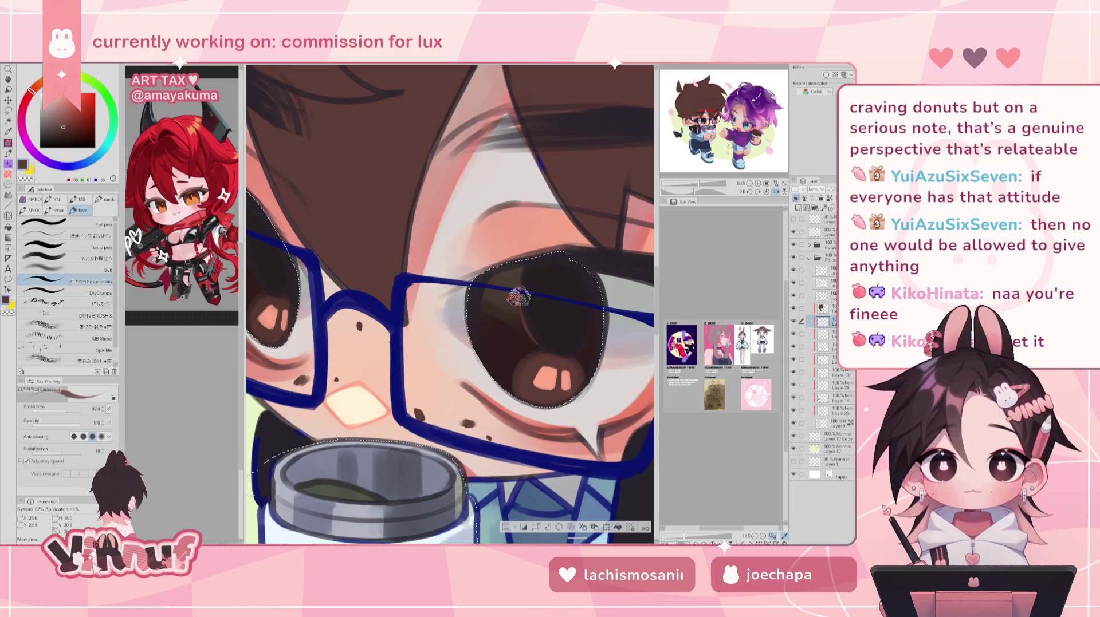
Sample a darker iris brown and choose the soft blending brush sub-tool
scroll(518, 297, "down", 3)
scroll(519, 296, "down", 3)
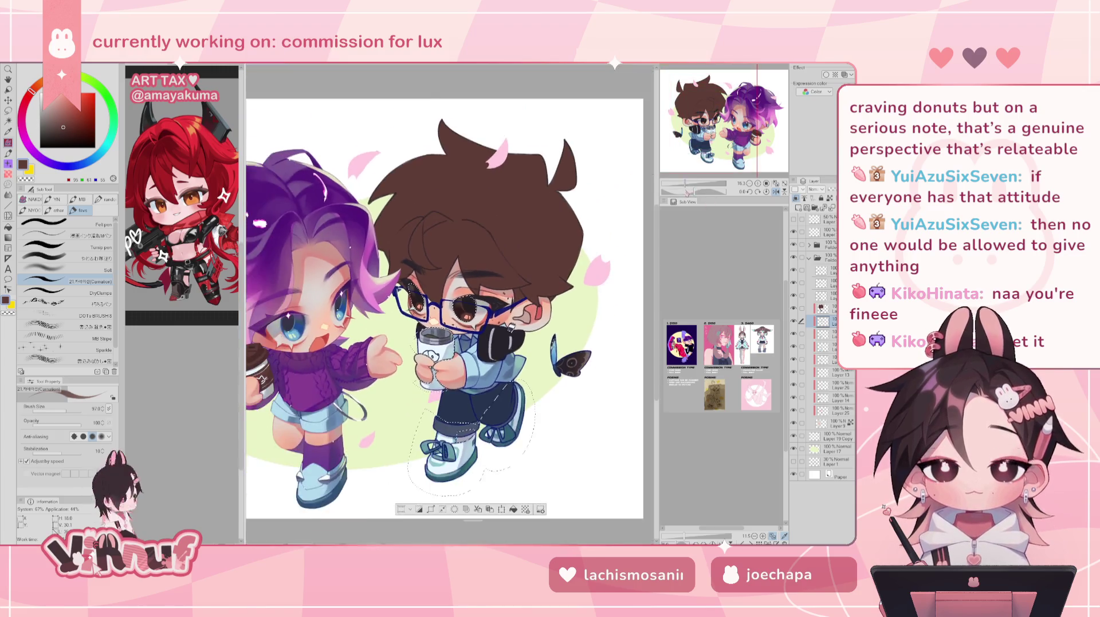
scroll(452, 304, "up", 3)
scroll(453, 303, "down", 3)
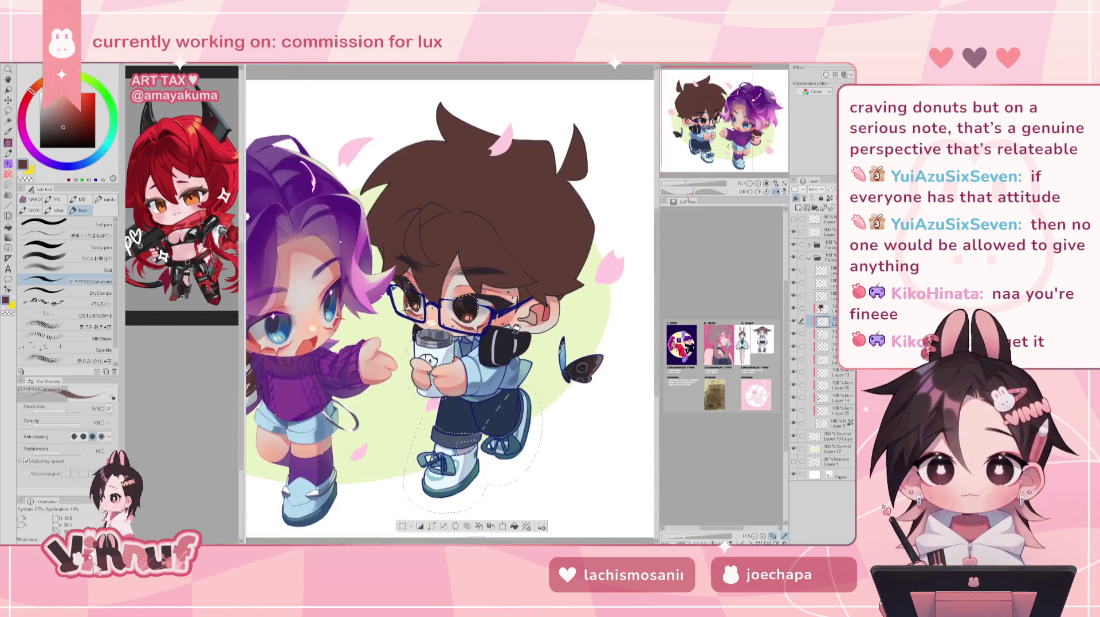
scroll(467, 307, "down", 1)
scroll(424, 292, "up", 2)
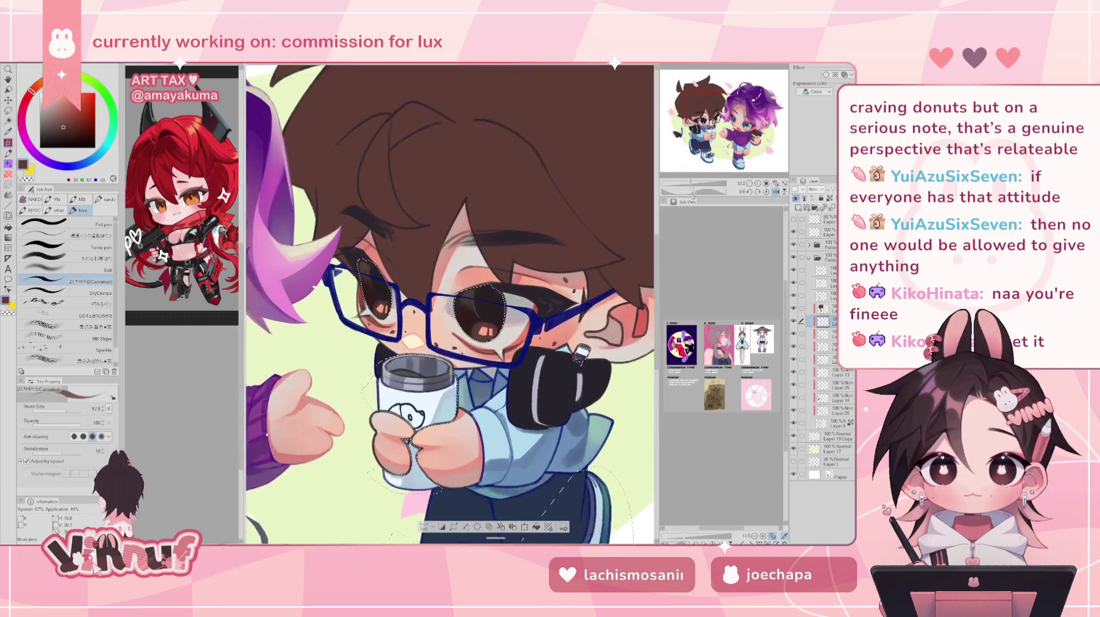
scroll(424, 292, "up", 2)
scroll(424, 292, "up", 2)
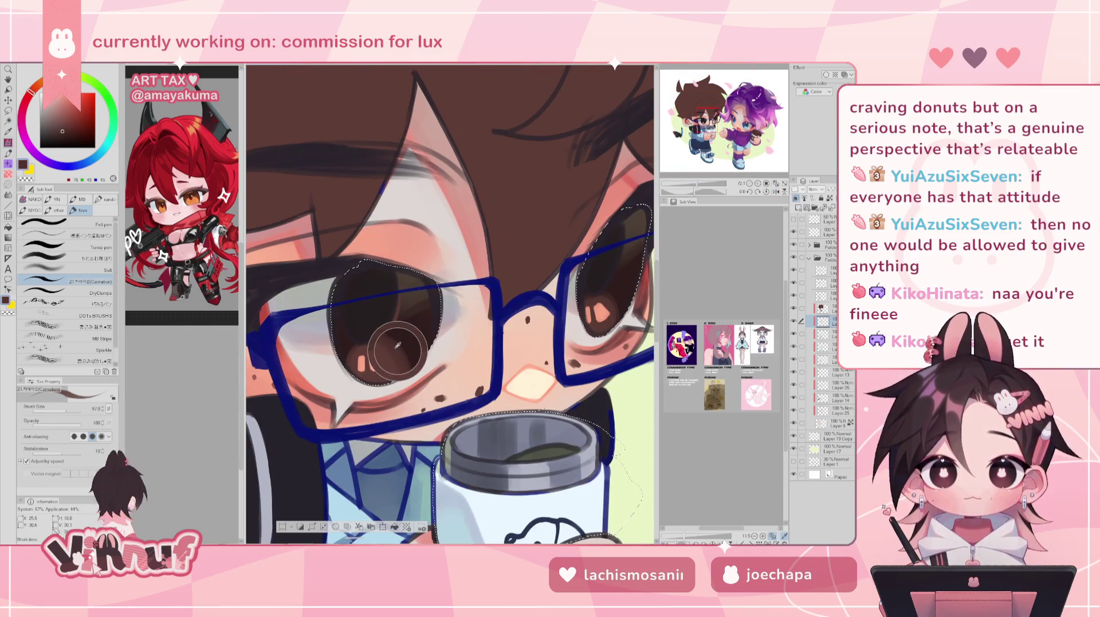
left_click(378, 332, "alt")
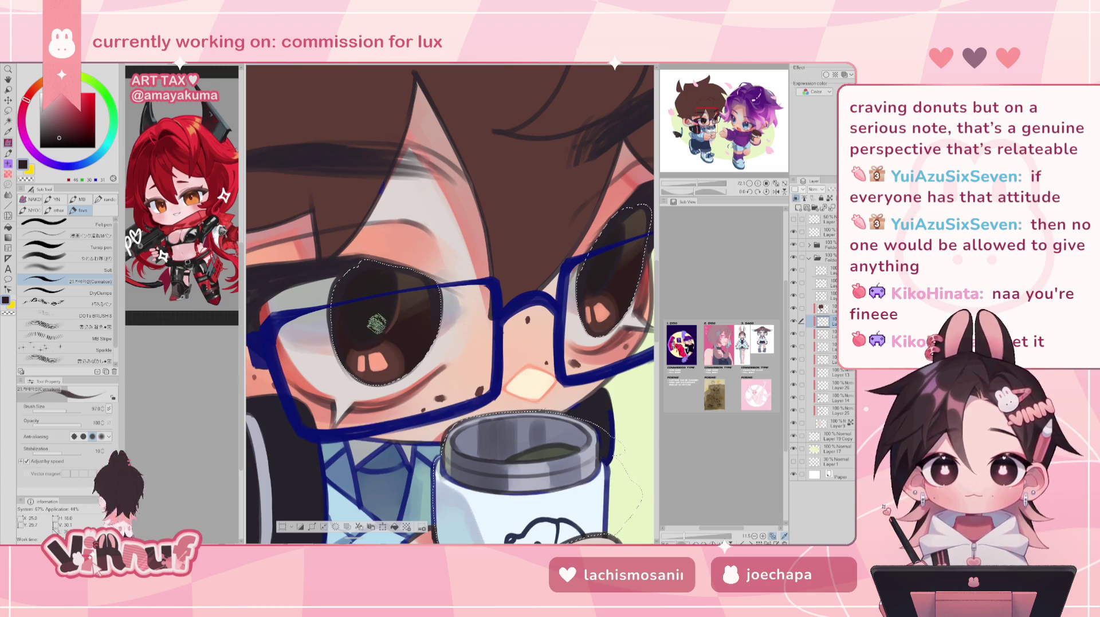
left_click(95, 260)
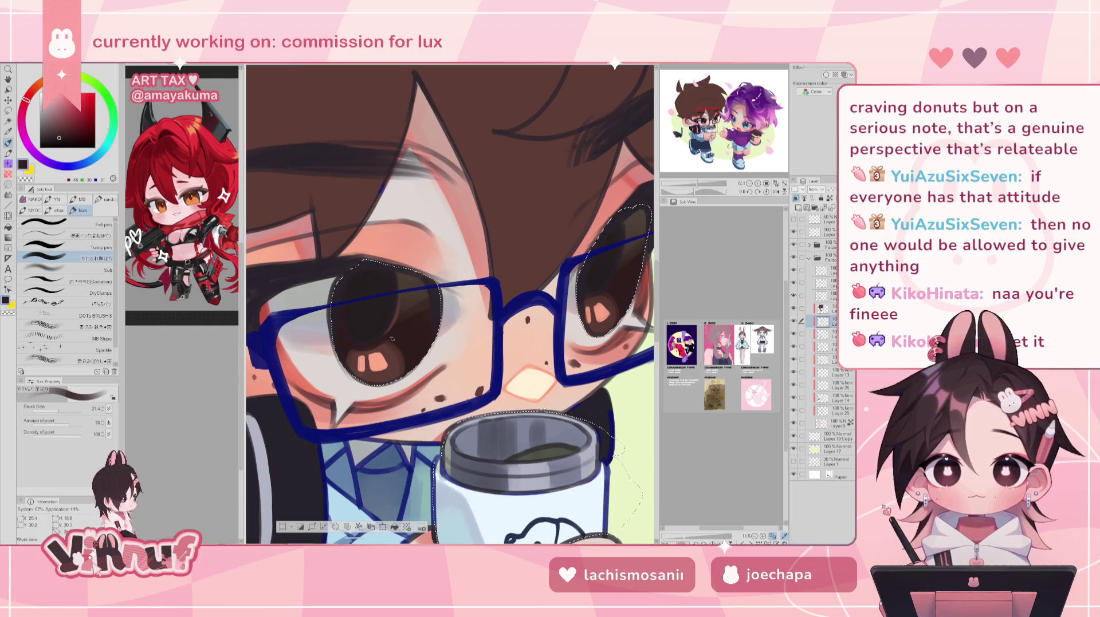
On the mirrored canvas, paint the irises with dark brown and near-black, then unmirror the view
key("h")
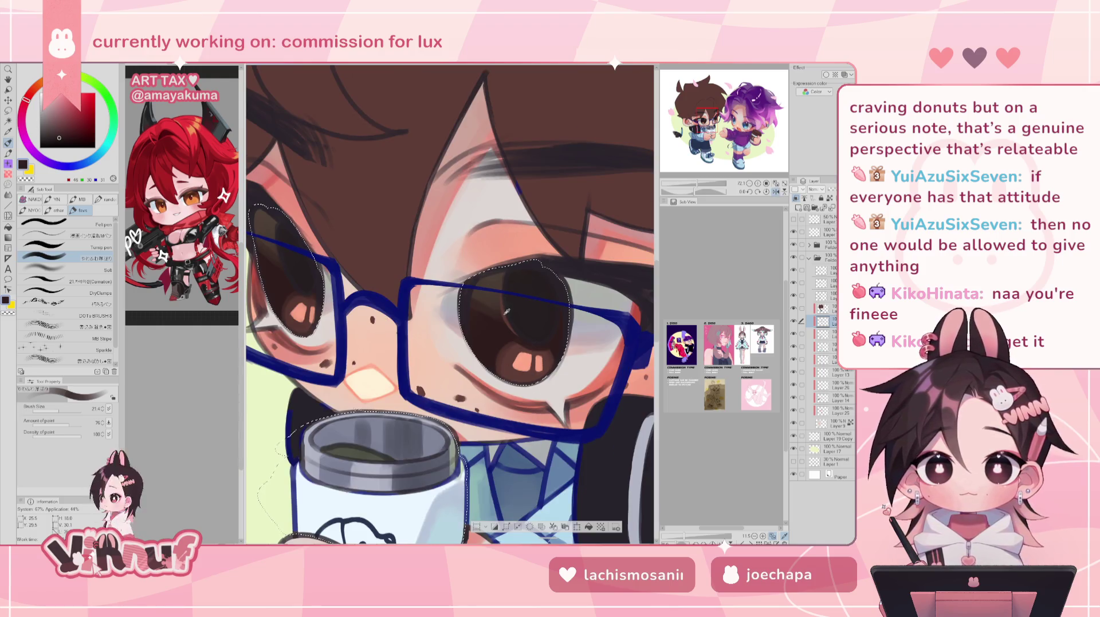
left_click(506, 311, "alt")
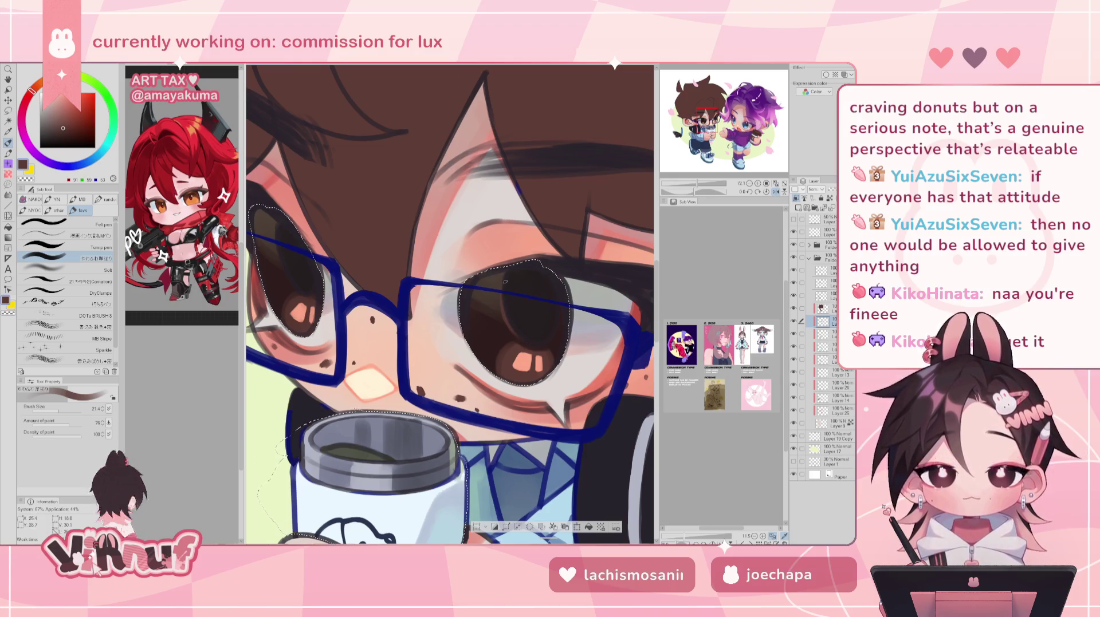
left_click(559, 349, "alt")
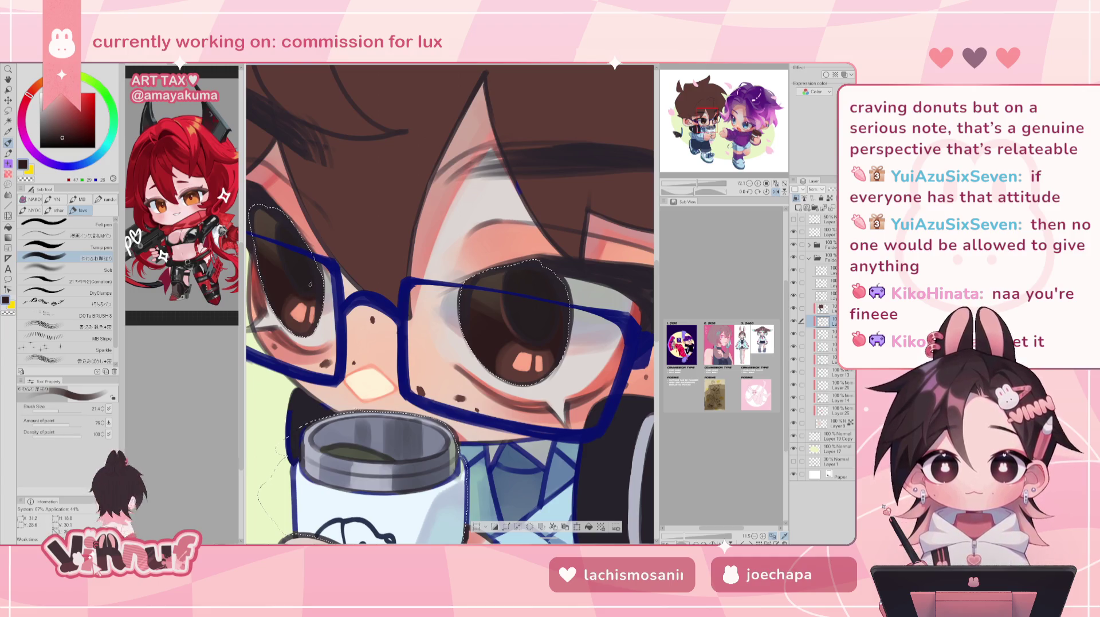
left_click(262, 228, "alt")
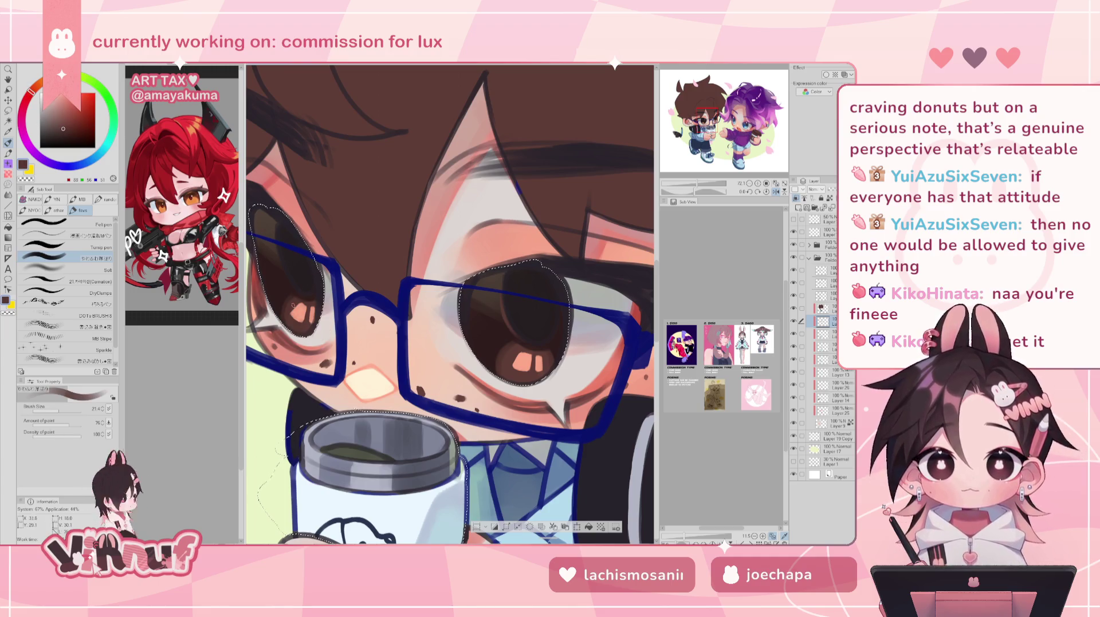
left_click(89, 281)
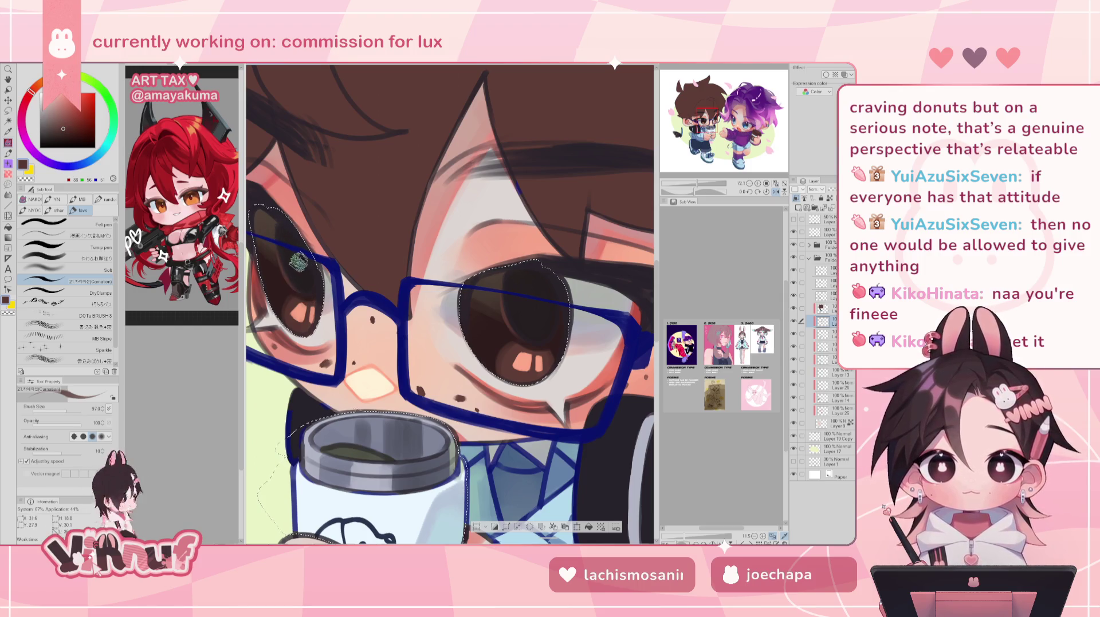
key("h")
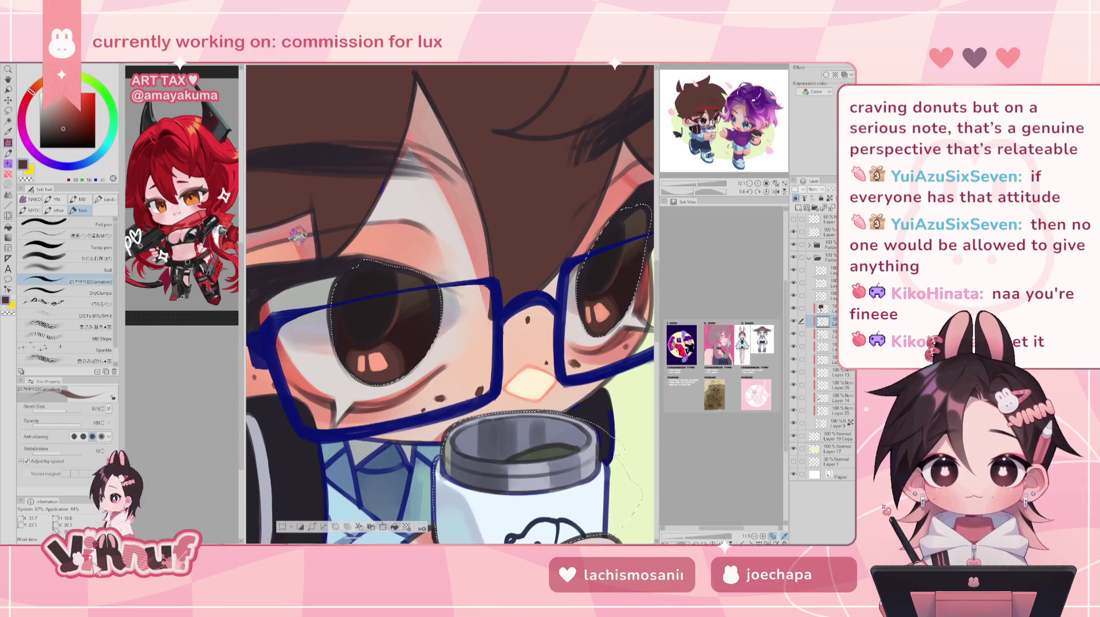
scroll(297, 234, "down", 3)
Fit the whole illustration in view, select the layer above, and add new raster Layer 27
scroll(378, 331, "down", 3)
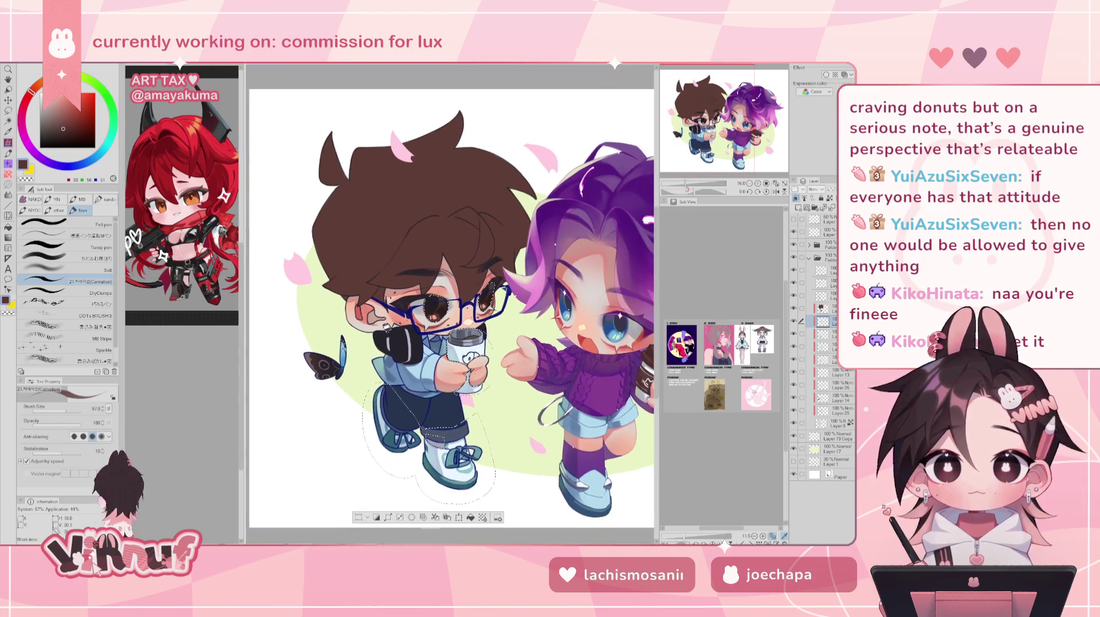
scroll(450, 304, "up", 1)
scroll(450, 304, "up", 1)
scroll(450, 303, "up", 1)
scroll(450, 303, "up", 1)
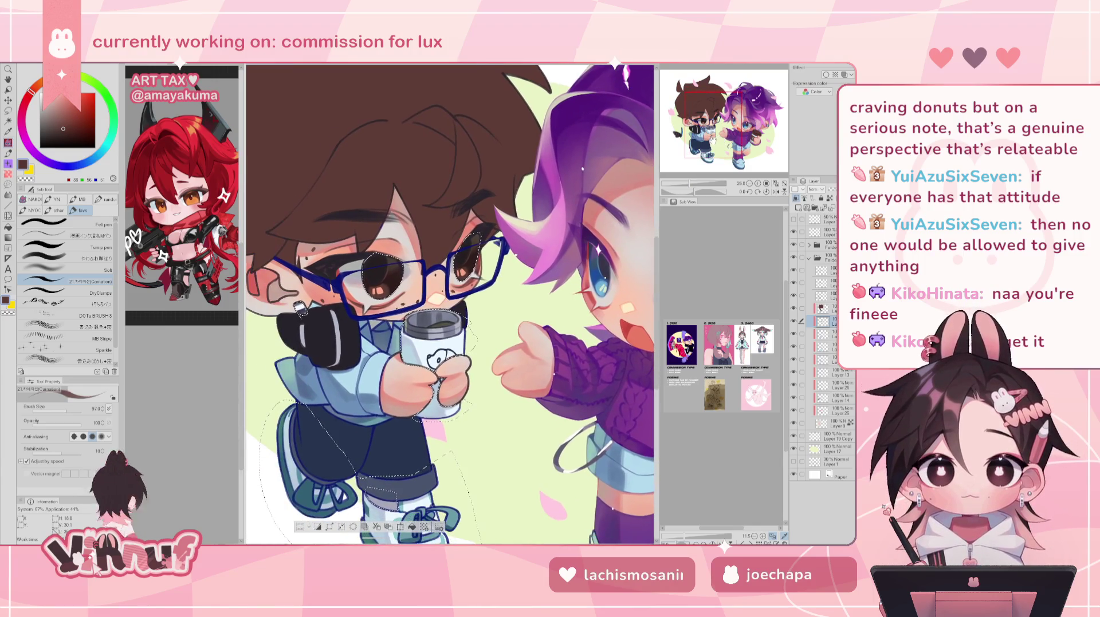
scroll(450, 304, "up", 1)
scroll(450, 303, "up", 1)
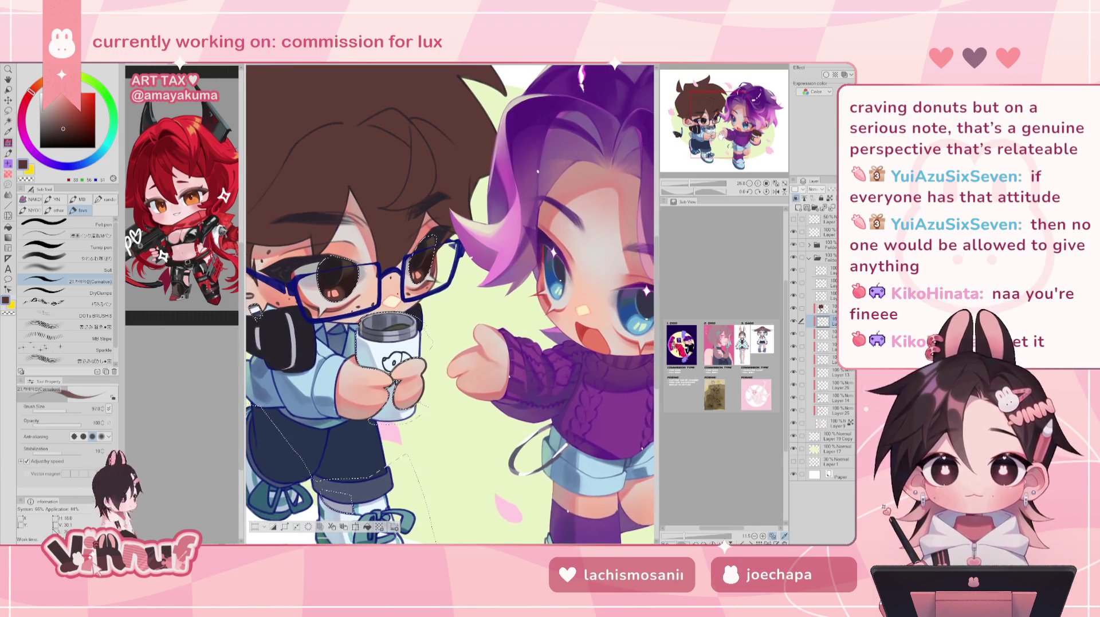
left_click_drag(449, 304, 484, 321)
key("ctrl+0")
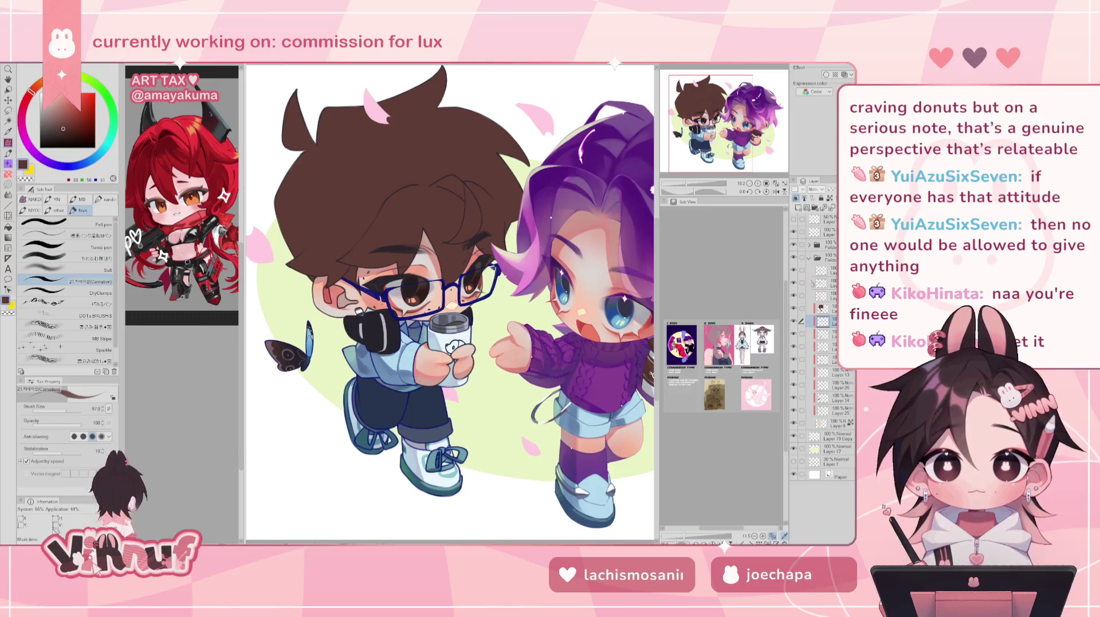
left_click(821, 297)
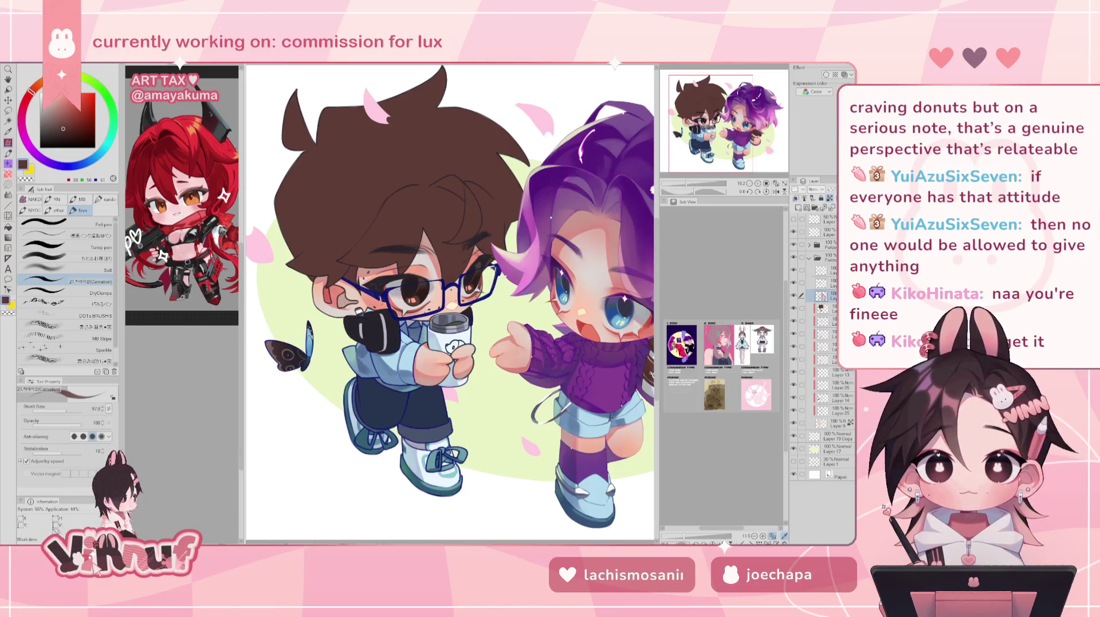
left_click(799, 207)
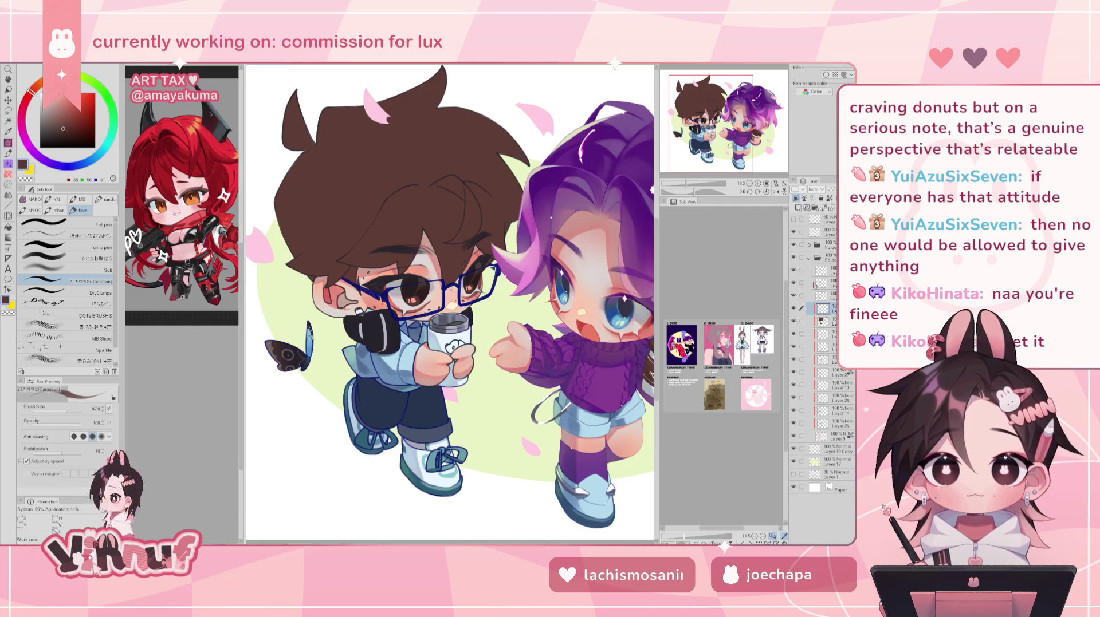
left_click(822, 321)
Create a selection of the brown-haired boy's shape from his layer
right_click(822, 321)
mouse_move(806, 376)
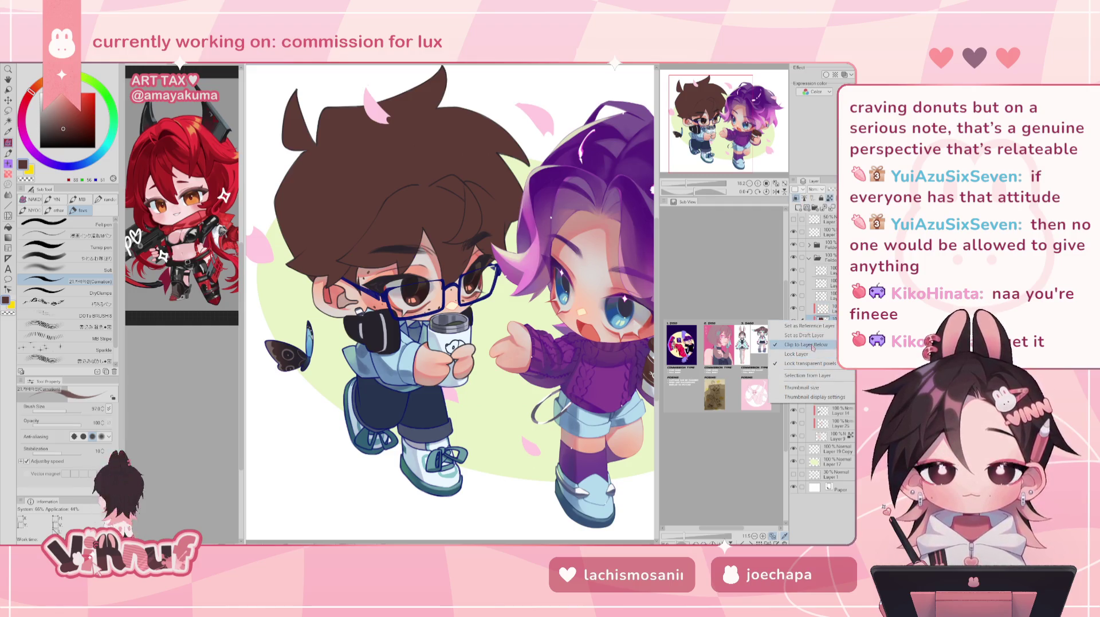
left_click(822, 308, "ctrl")
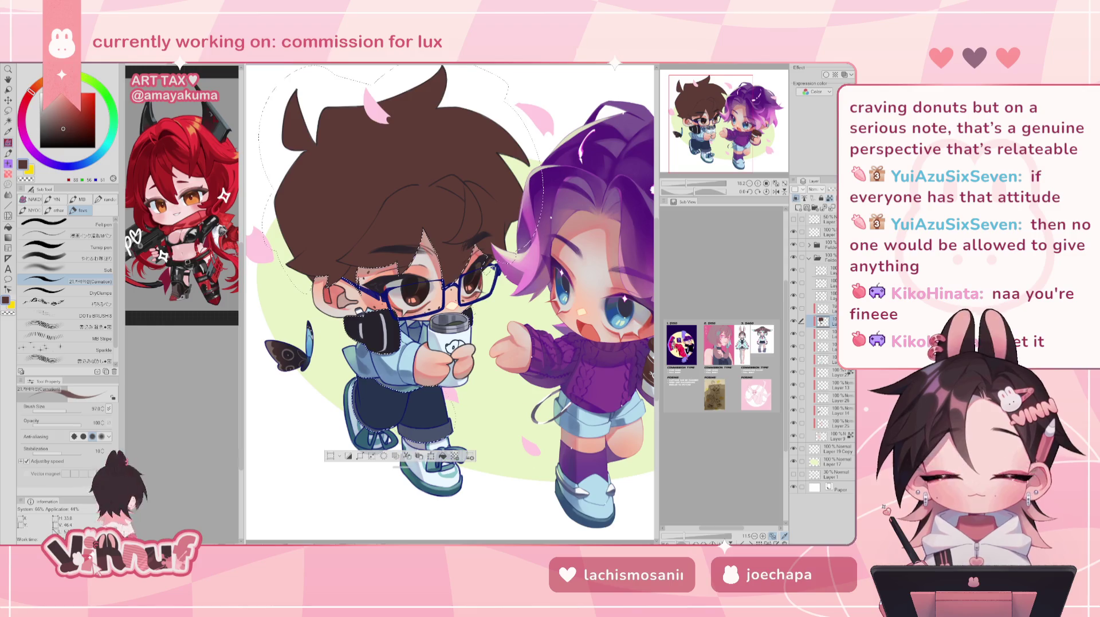
left_click(831, 309)
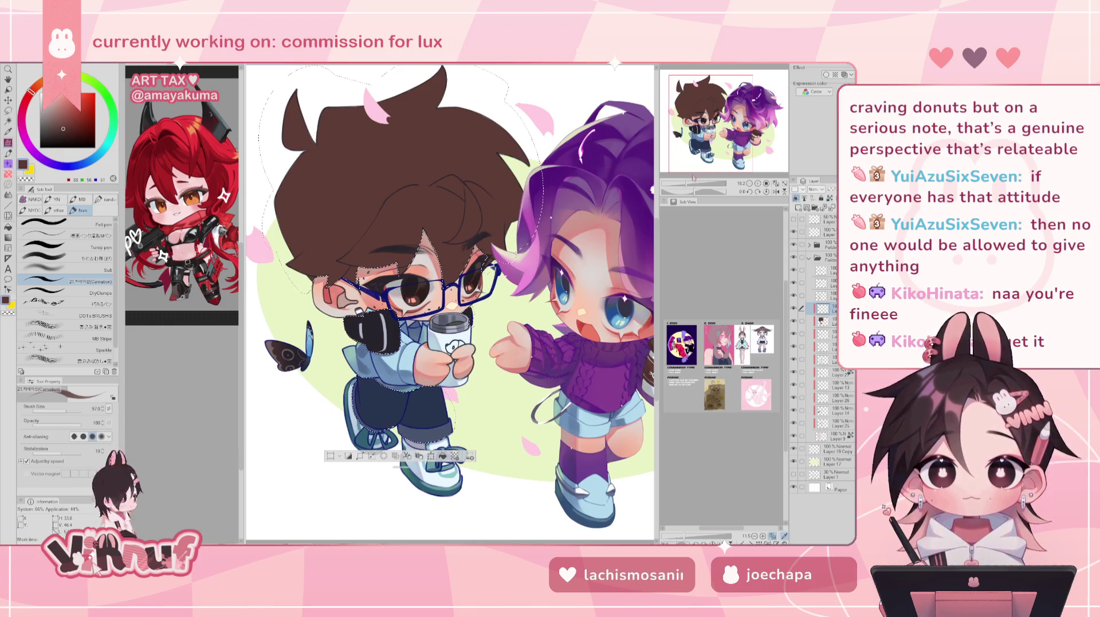
left_click_drag(693, 182, 701, 182)
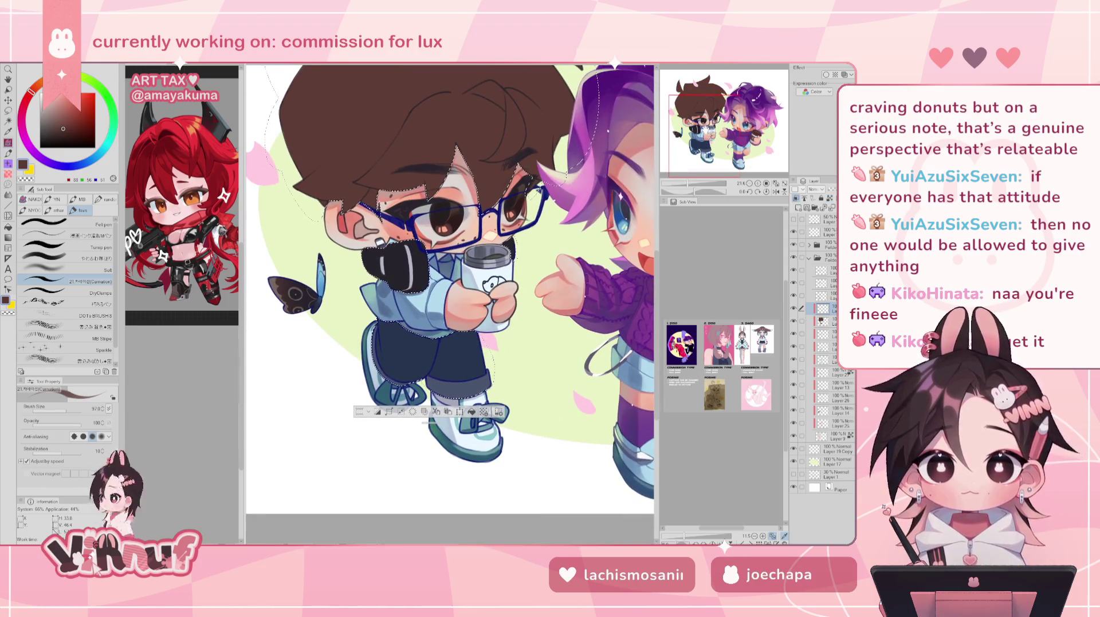
Switch to the soft pencil, sample dark navy near the boy's eye, and set brush size 64
left_click(86, 258)
mouse_move(436, 286)
left_mouse_down()
mouse_move(353, 305)
mouse_move(449, 307)
mouse_move(458, 325)
left_mouse_up()
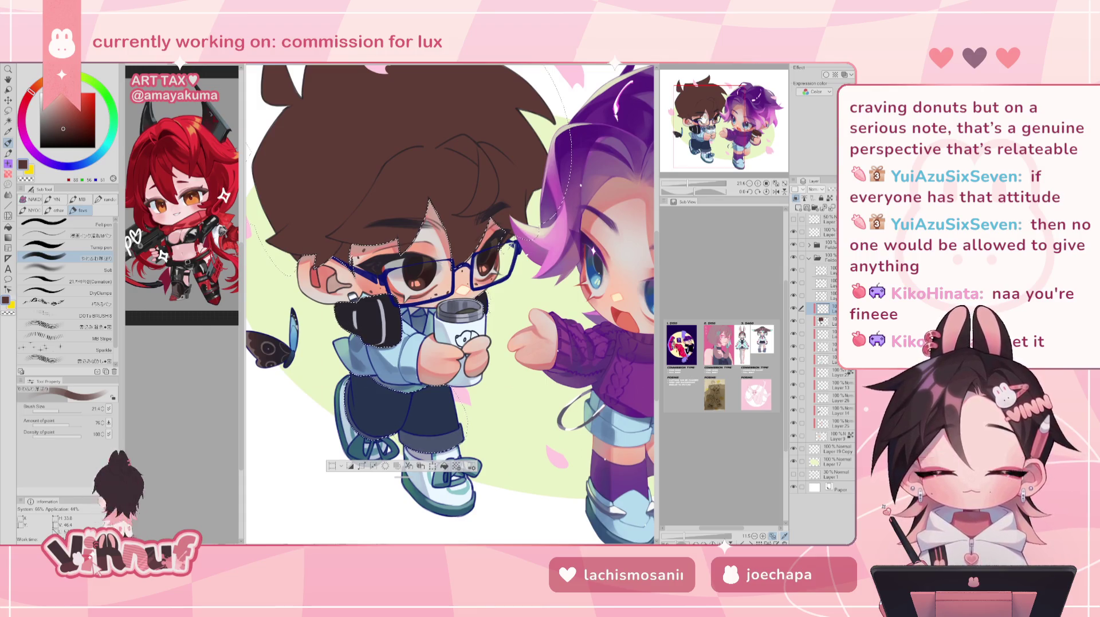
left_click_drag(458, 324, 361, 319)
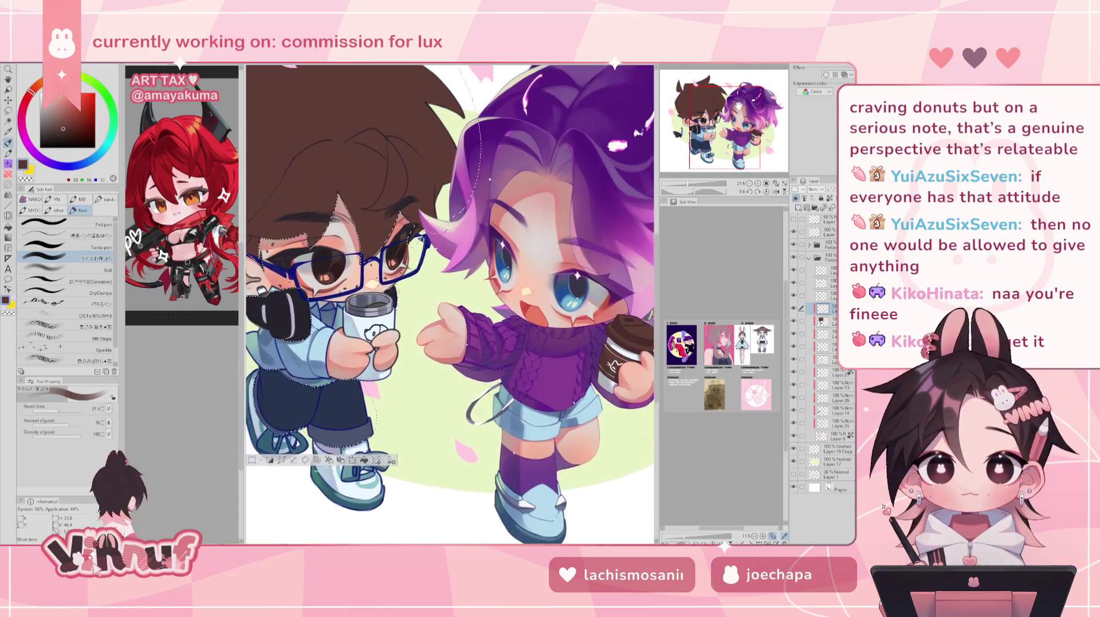
left_click_drag(726, 98, 714, 97)
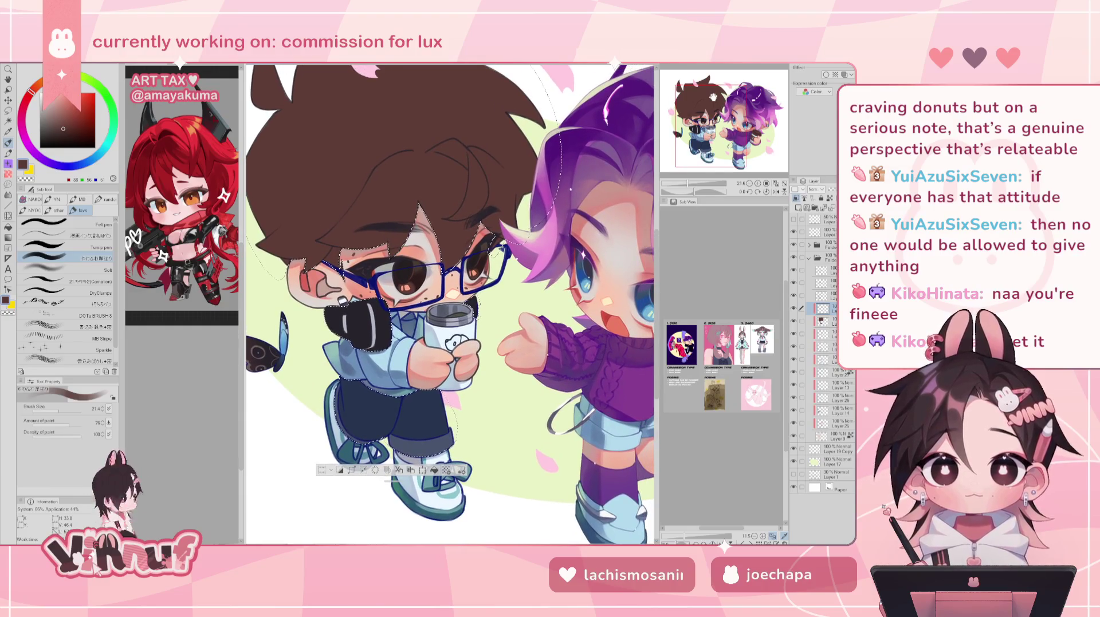
left_click_drag(713, 97, 718, 97)
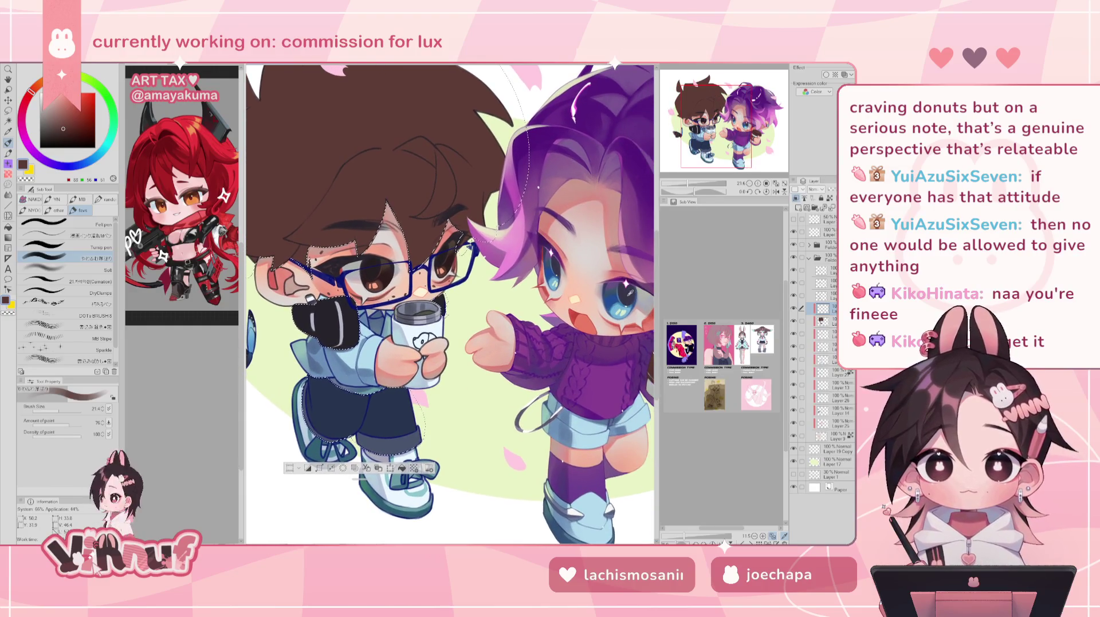
left_click(621, 272, "alt")
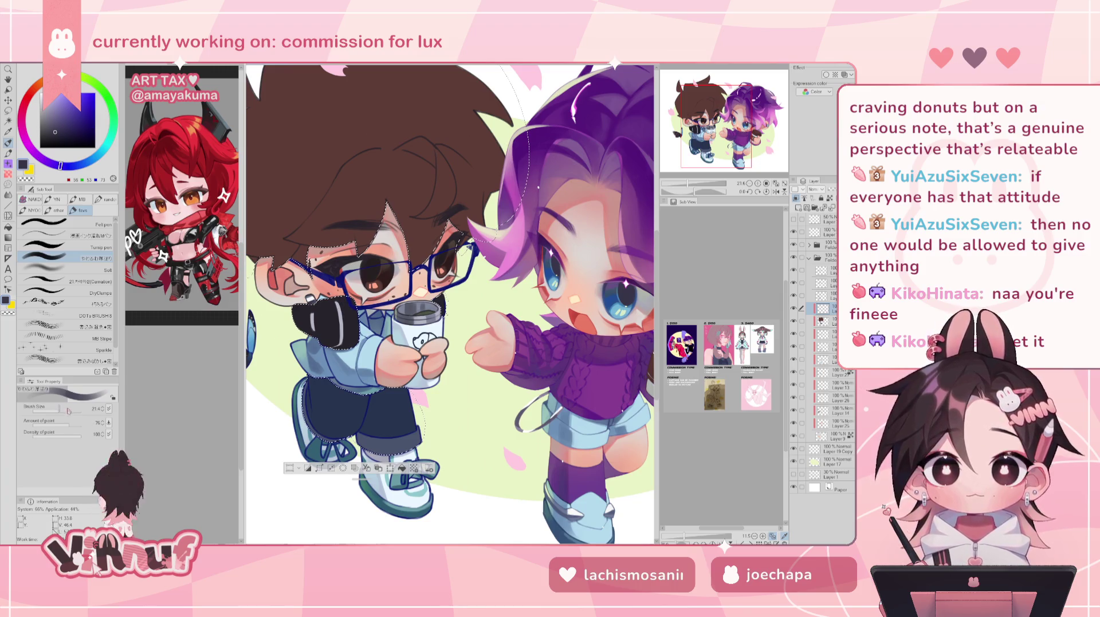
left_click_drag(58, 411, 69, 411)
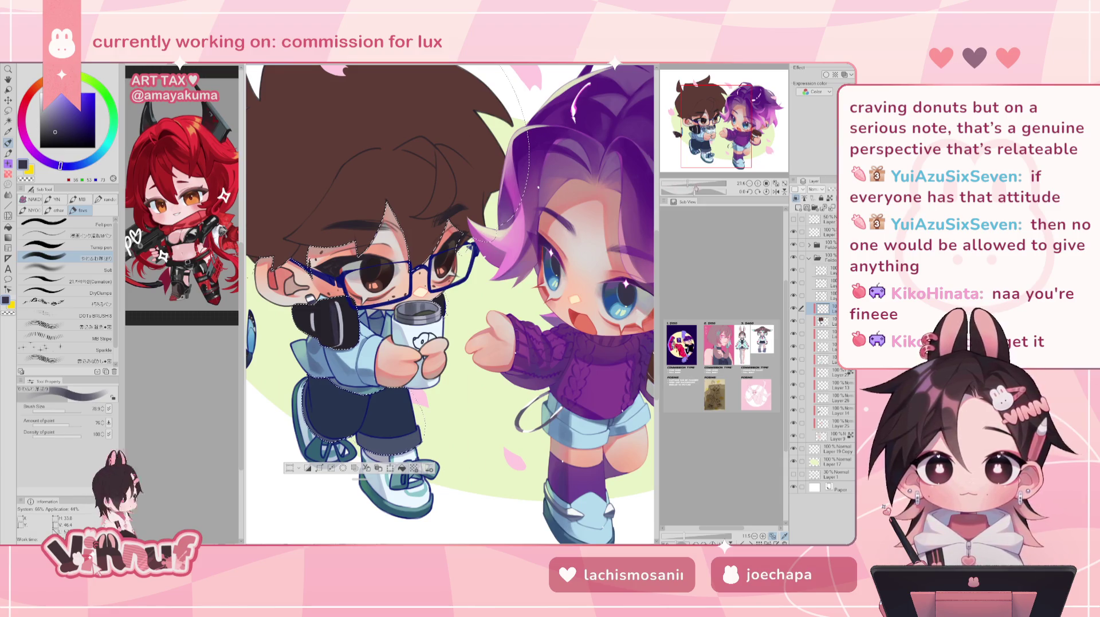
left_click_drag(680, 184, 696, 183)
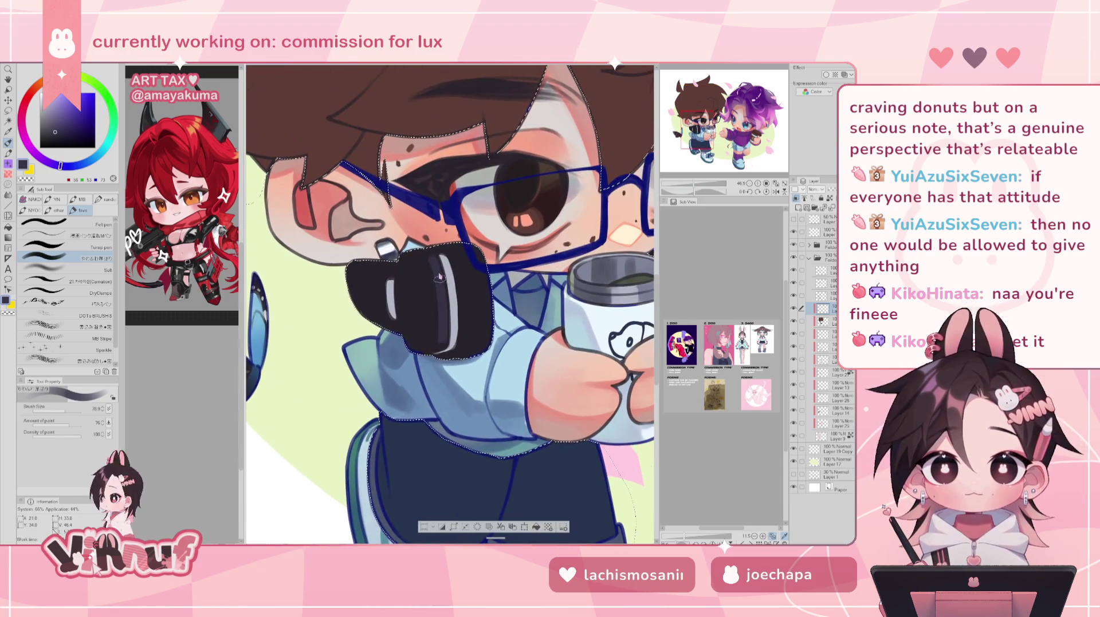
Restroke the white highlight stripe on the boy's black headphones and check it mirrored
left_click_drag(443, 263, 450, 343)
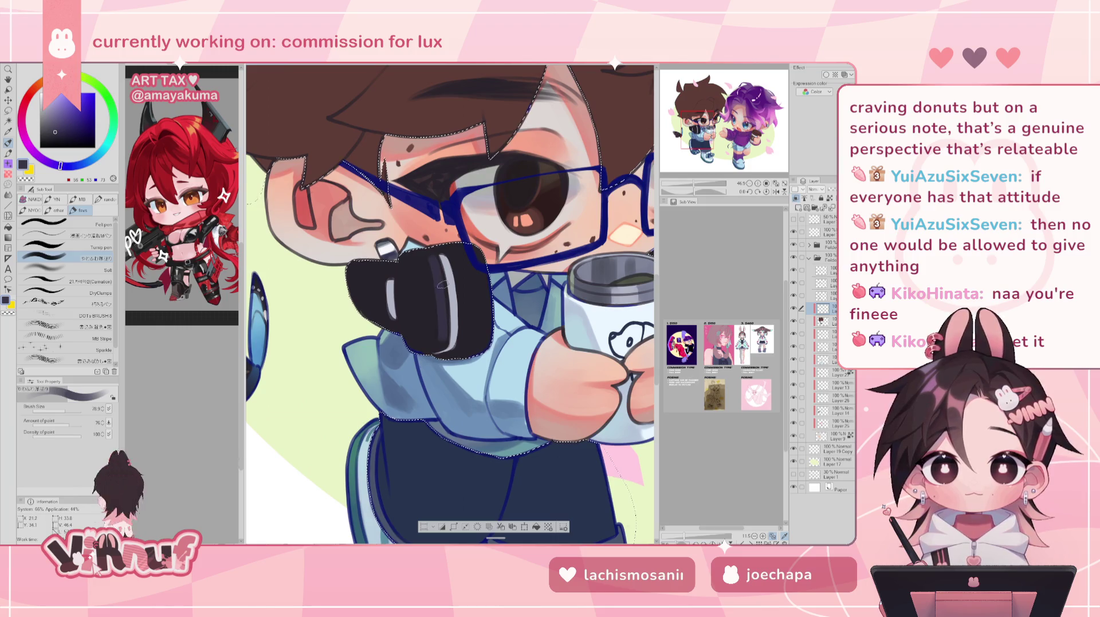
left_click_drag(436, 258, 445, 339)
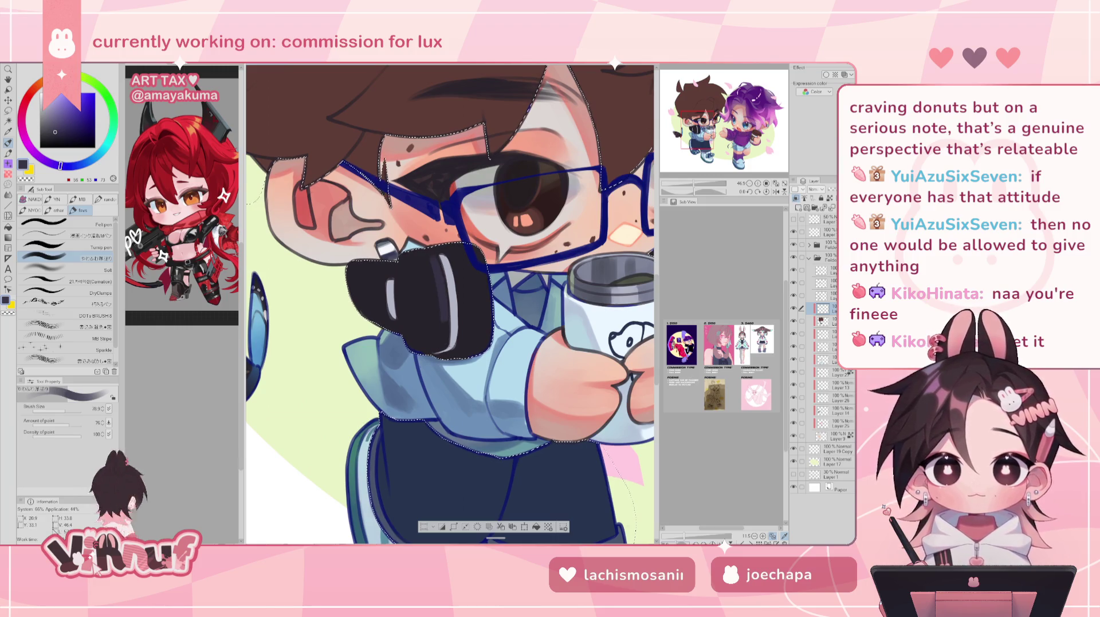
left_click_drag(443, 279, 444, 332)
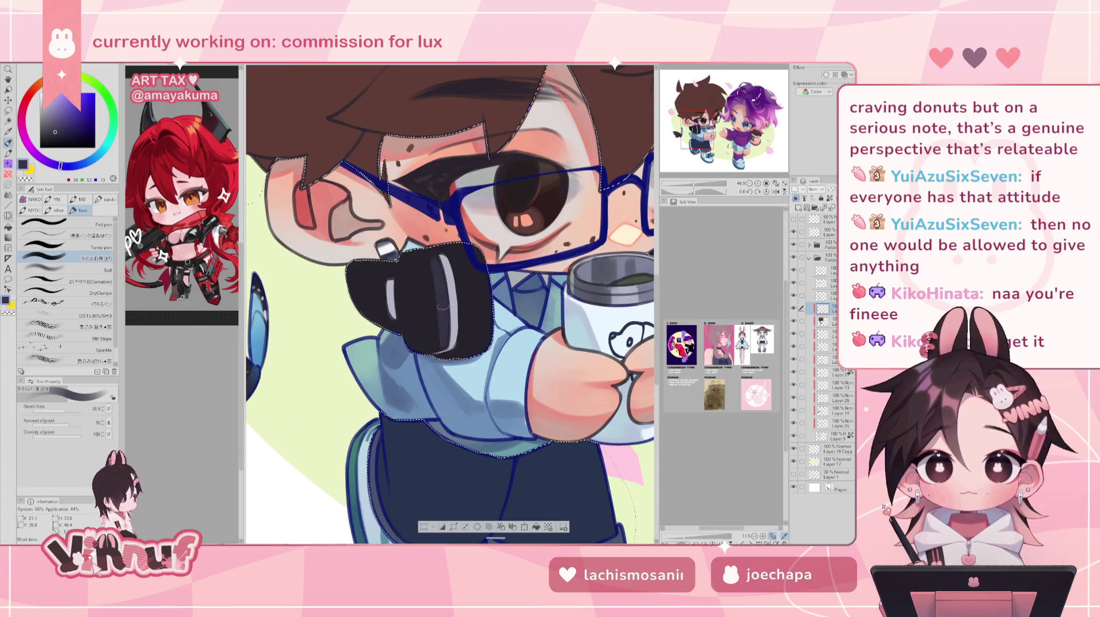
left_click_drag(441, 275, 444, 338)
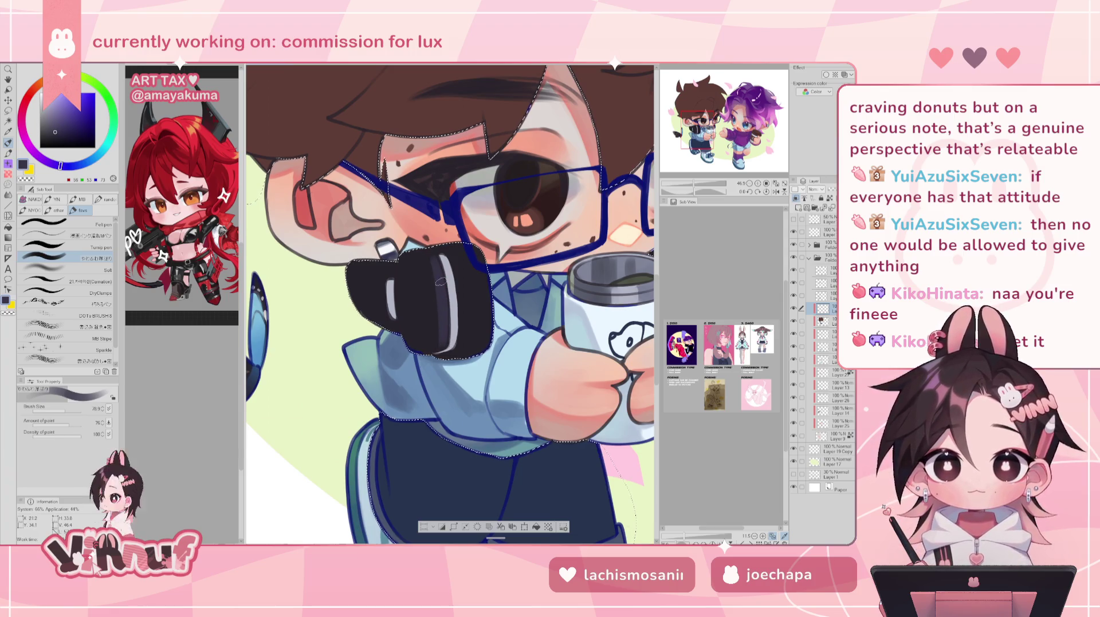
key("h")
key("h")
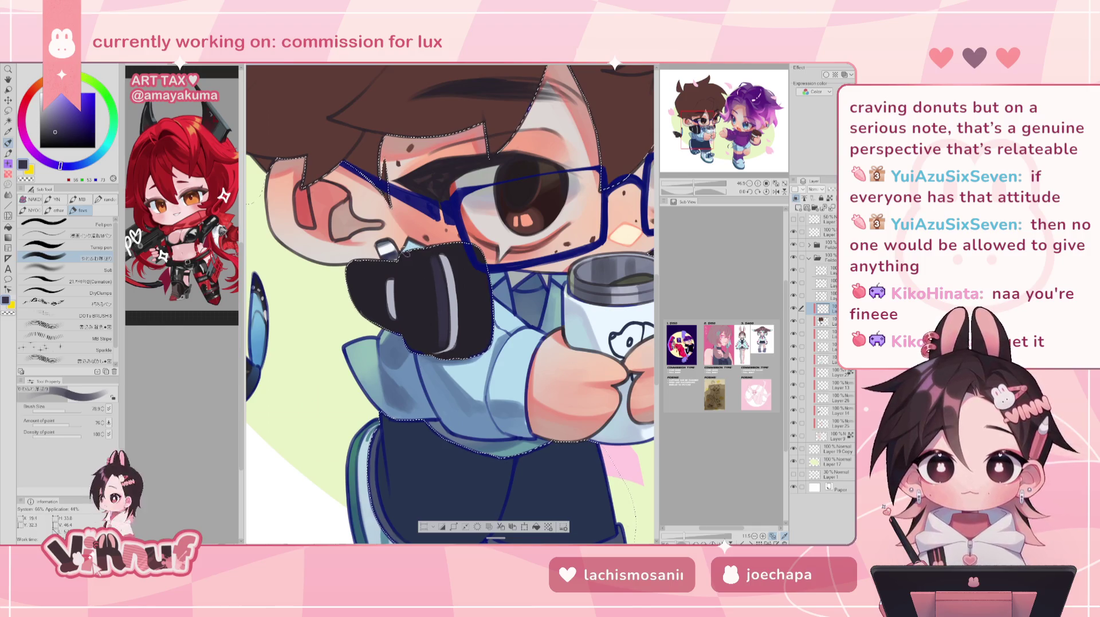
key("h")
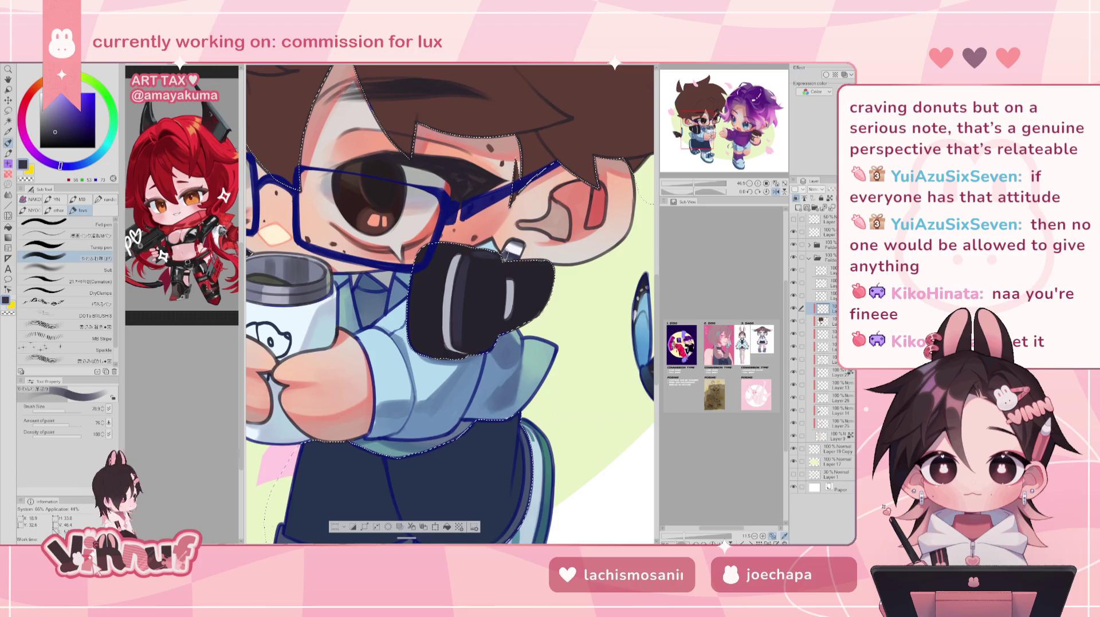
Return the canvas to unmirrored orientation and reframe on the boy's face
key("h")
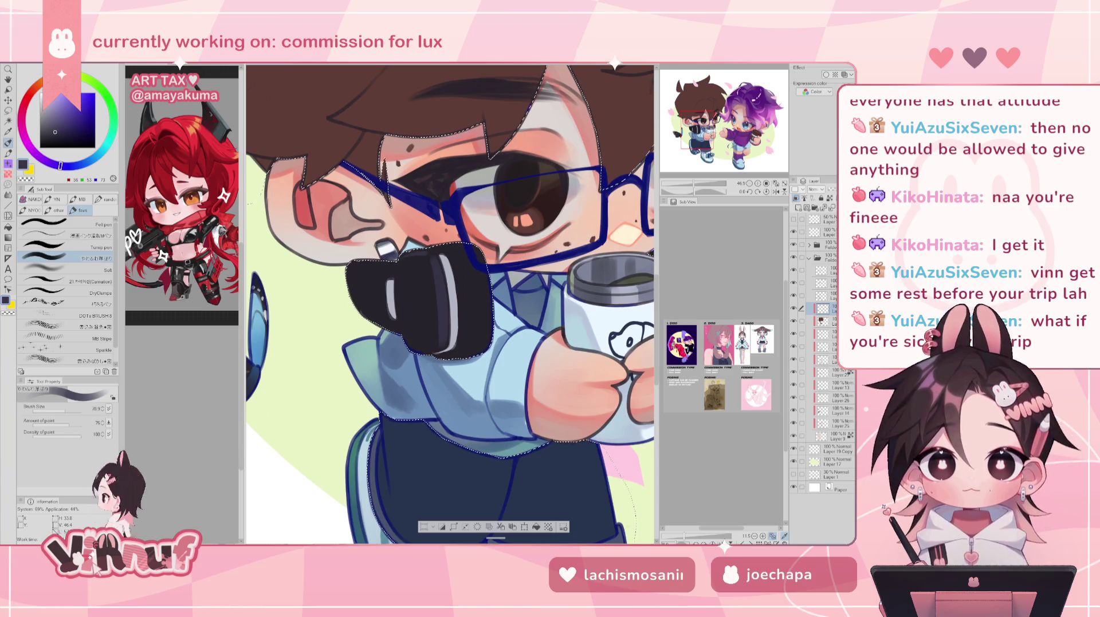
left_click_drag(450, 304, 389, 303)
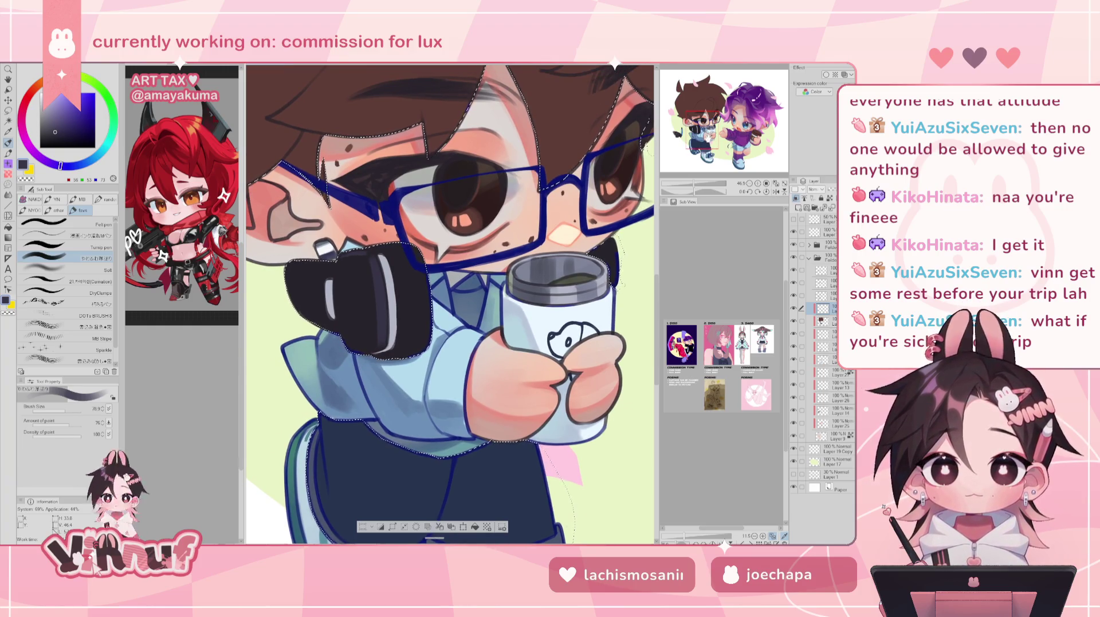
key("ctrl+minus")
key("ctrl+minus")
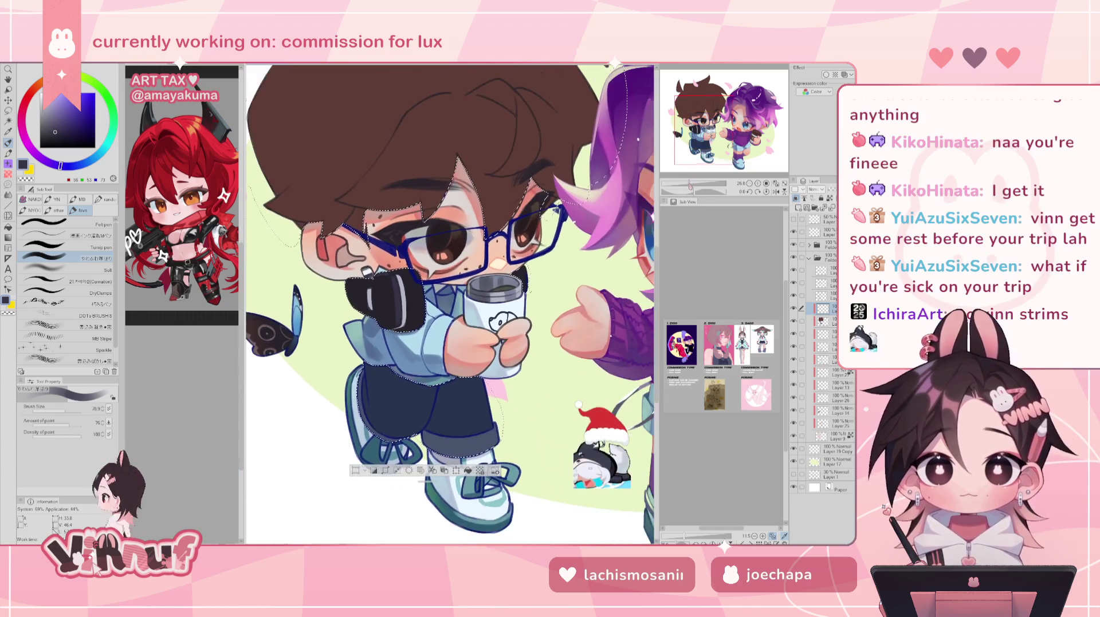
key("ctrl+minus")
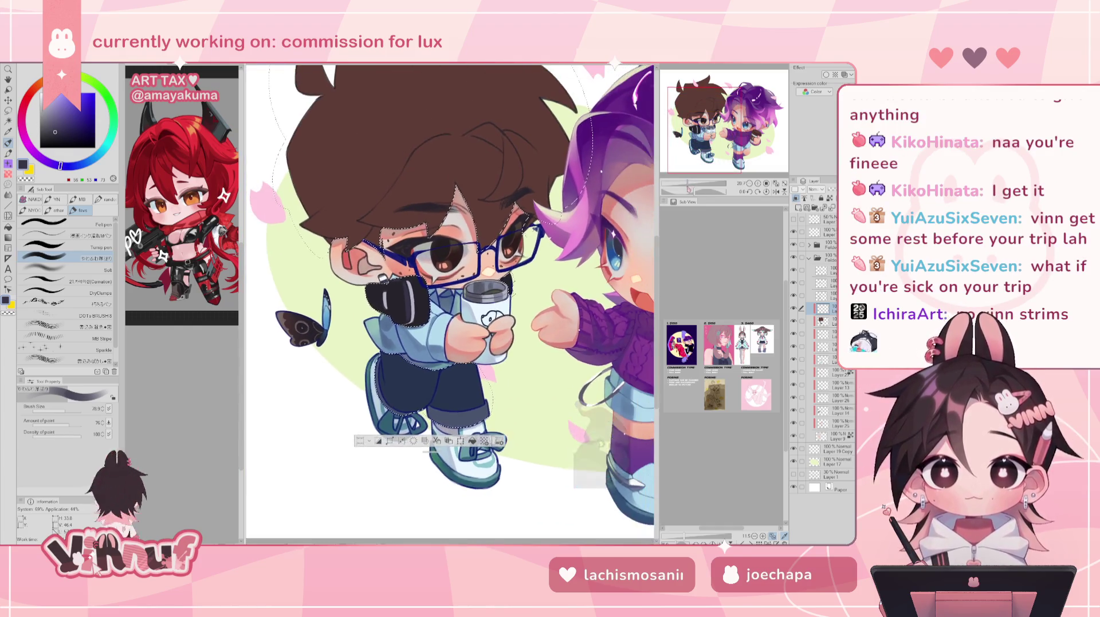
key("ctrl+plus")
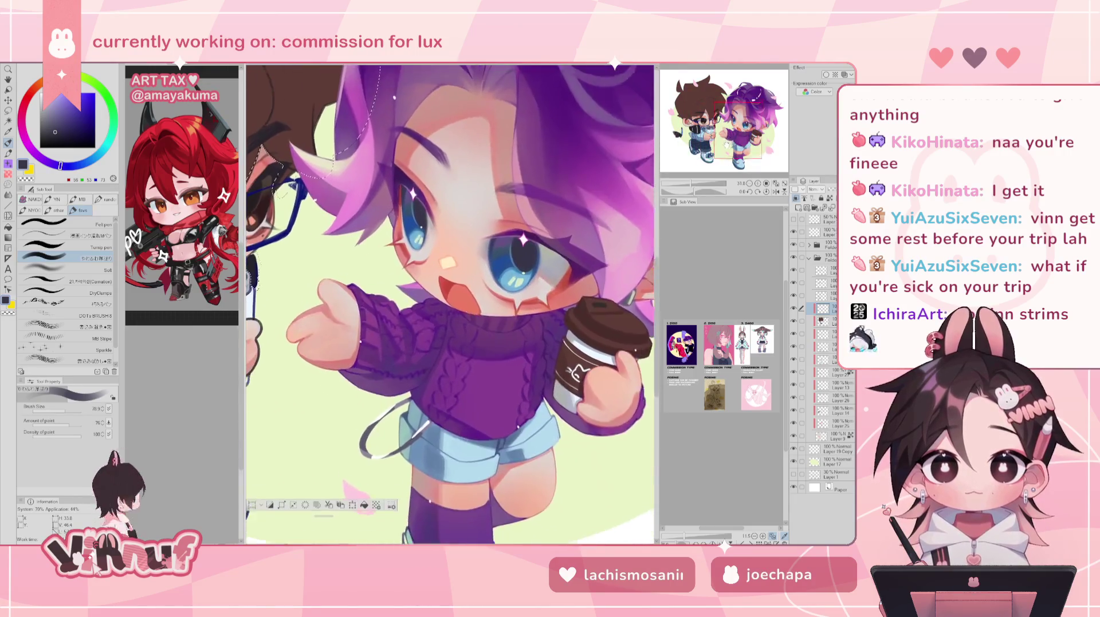
left_click_drag(344, 286, 601, 321)
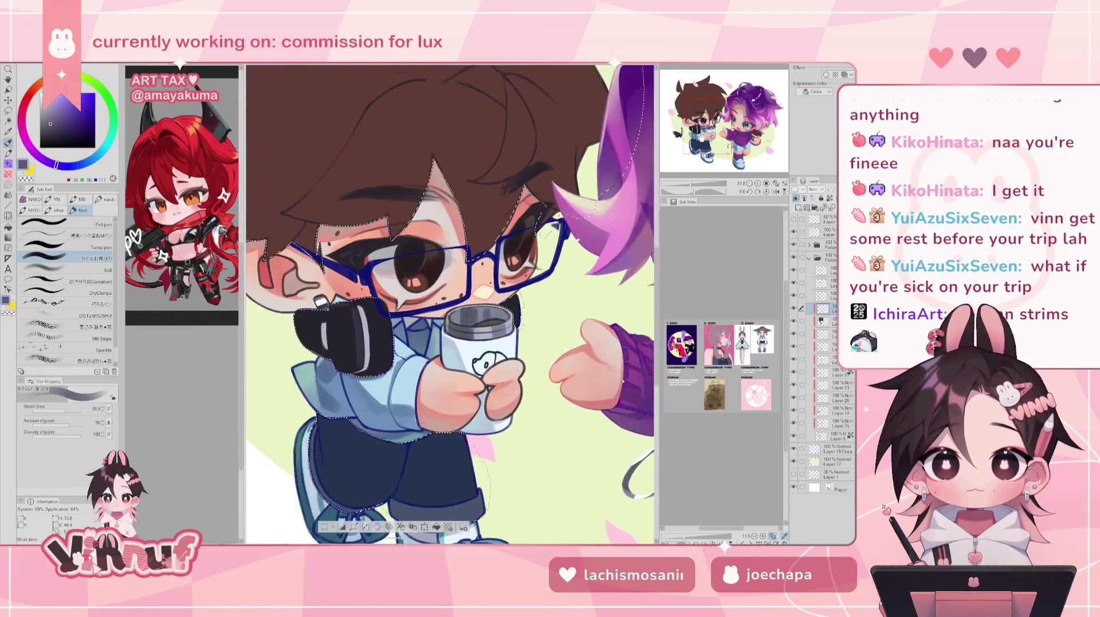
left_click_drag(362, 334, 394, 310)
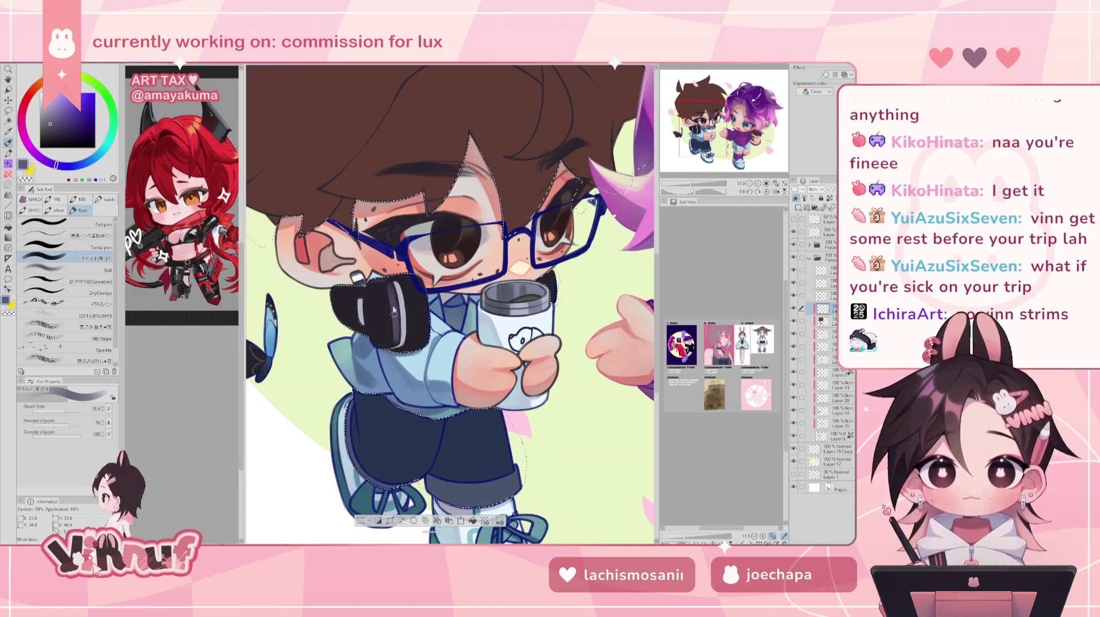
Paint light-grey highlights on the headphones' left side, then darken part with near-black
left_click_drag(691, 184, 695, 183)
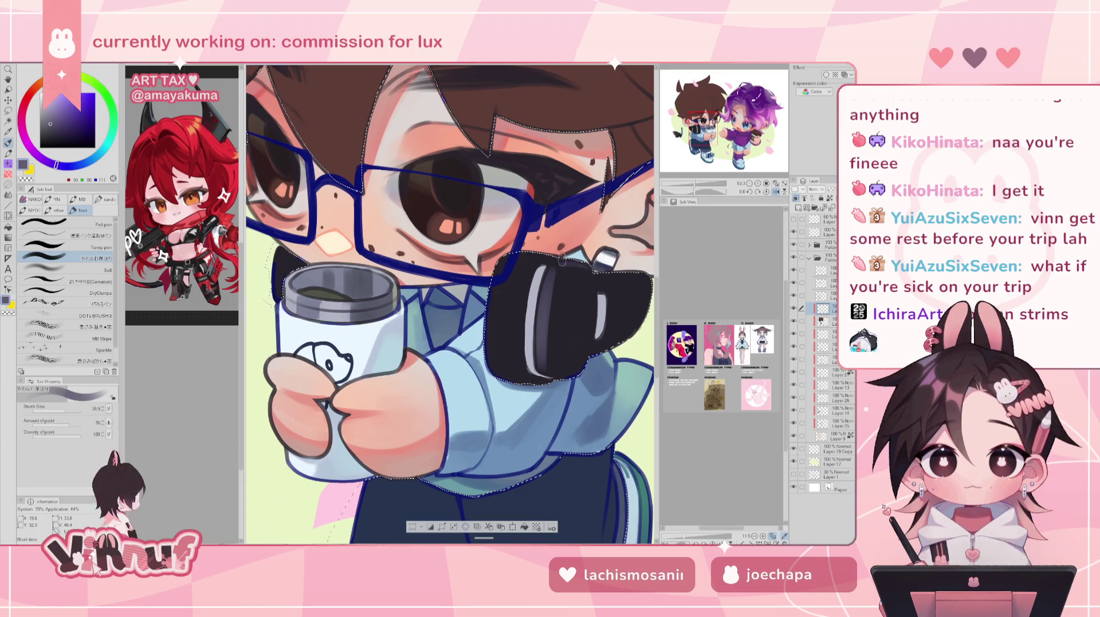
key("h")
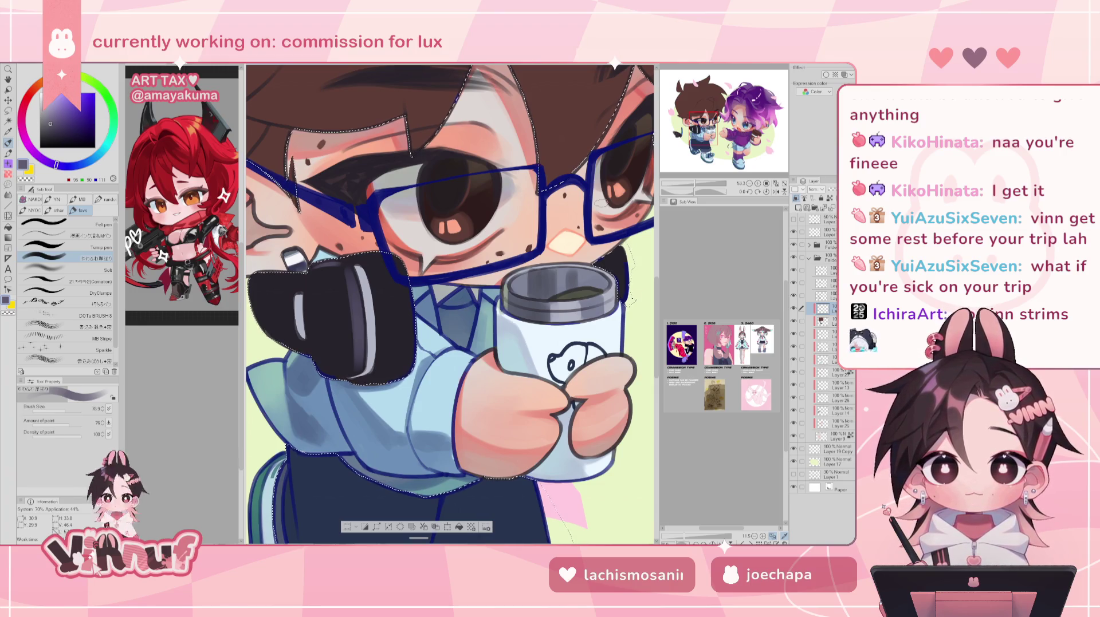
left_click_drag(705, 128, 700, 129)
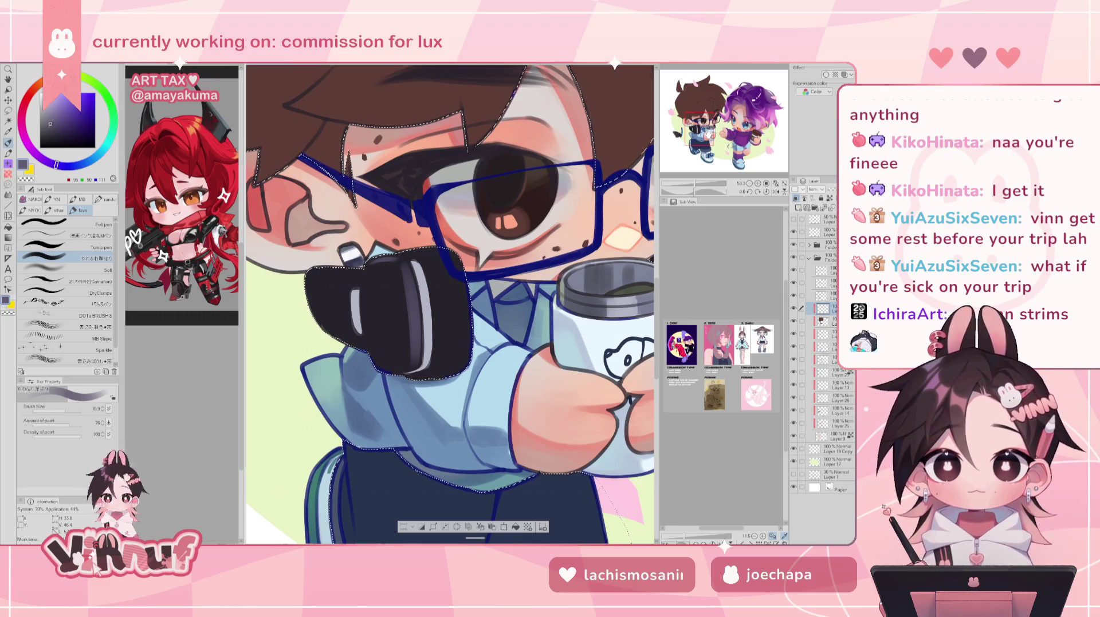
left_click(428, 304, "alt")
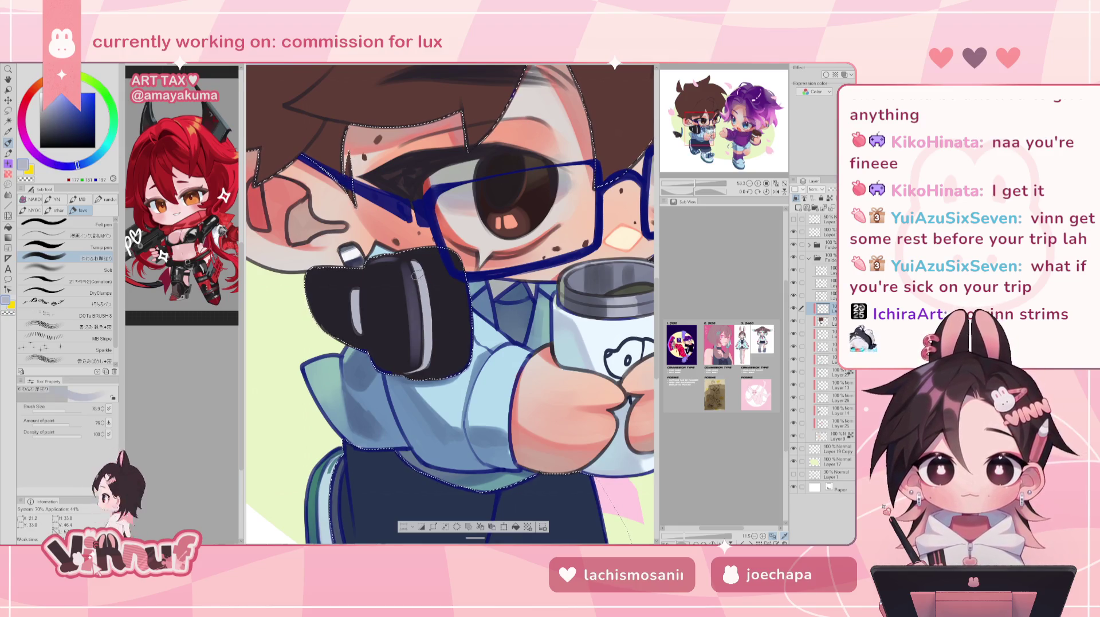
mouse_move(320, 293)
left_mouse_down()
mouse_move(333, 304)
mouse_move(321, 311)
mouse_move(328, 295)
mouse_move(335, 312)
mouse_move(333, 302)
left_mouse_up()
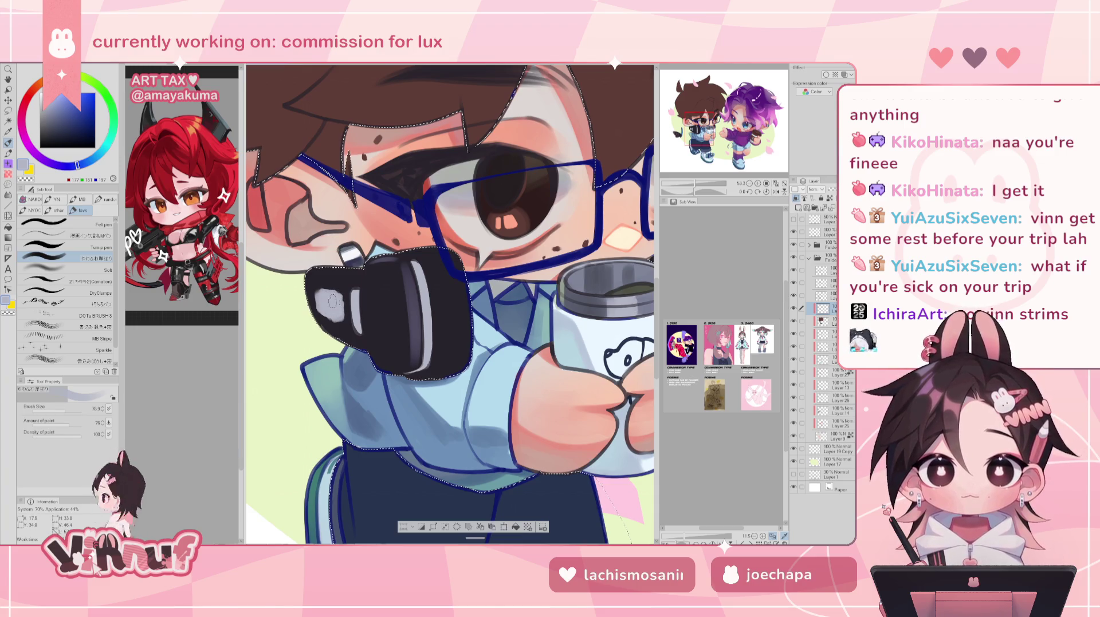
left_click(319, 275, "alt")
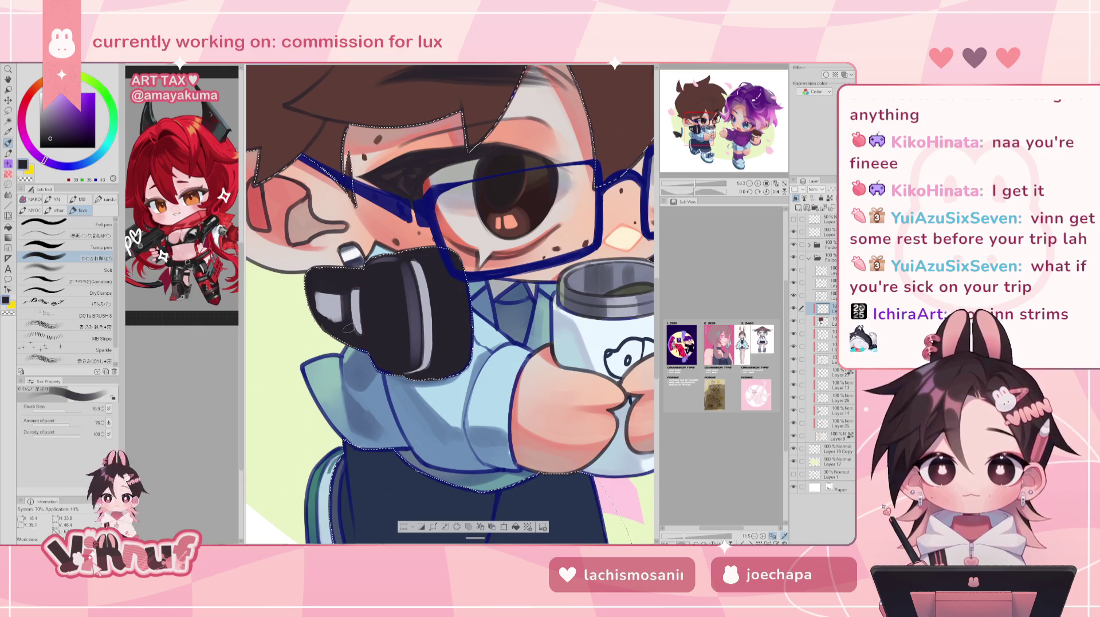
left_click_drag(347, 327, 339, 311)
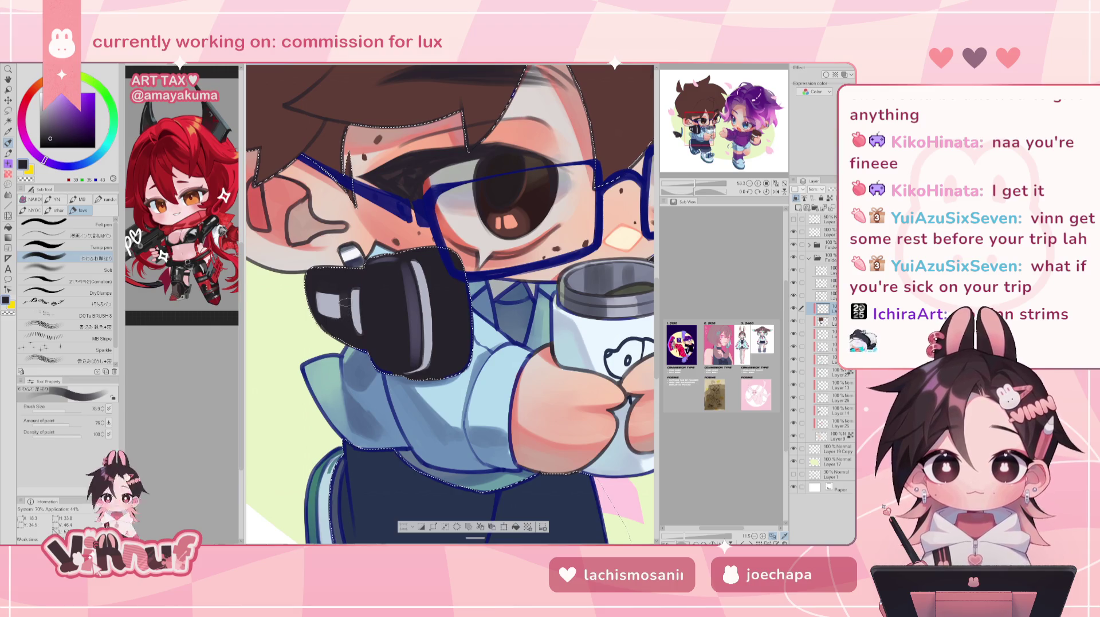
Review the full illustration and sample a dark purple-grey from the boy's headphones
scroll(343, 302, "down", 5)
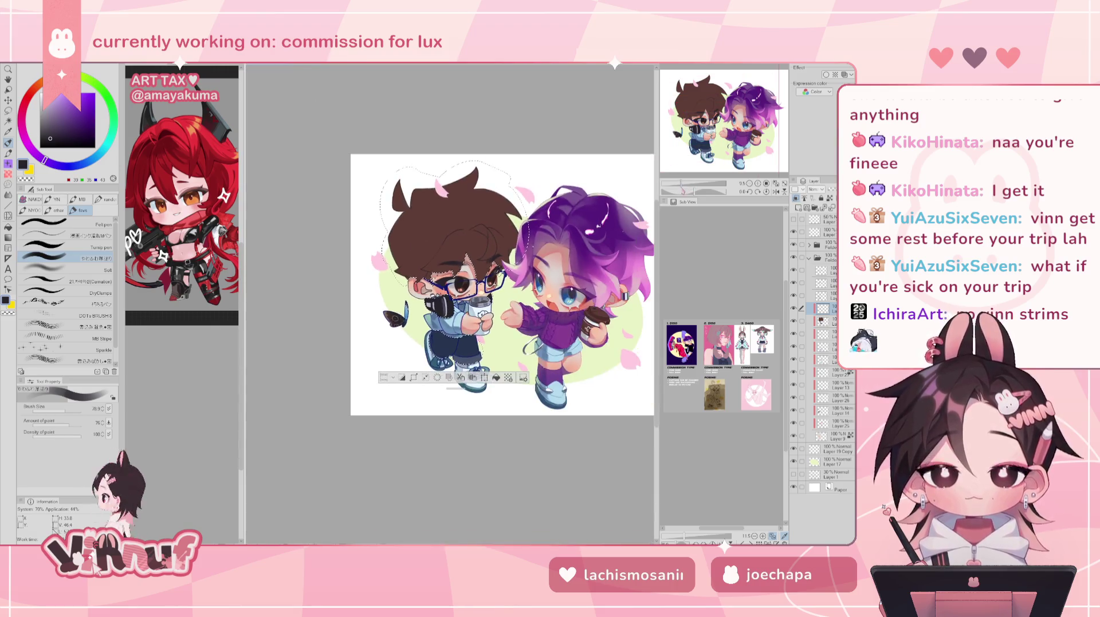
scroll(453, 298, "up", 3)
scroll(453, 298, "up", 2)
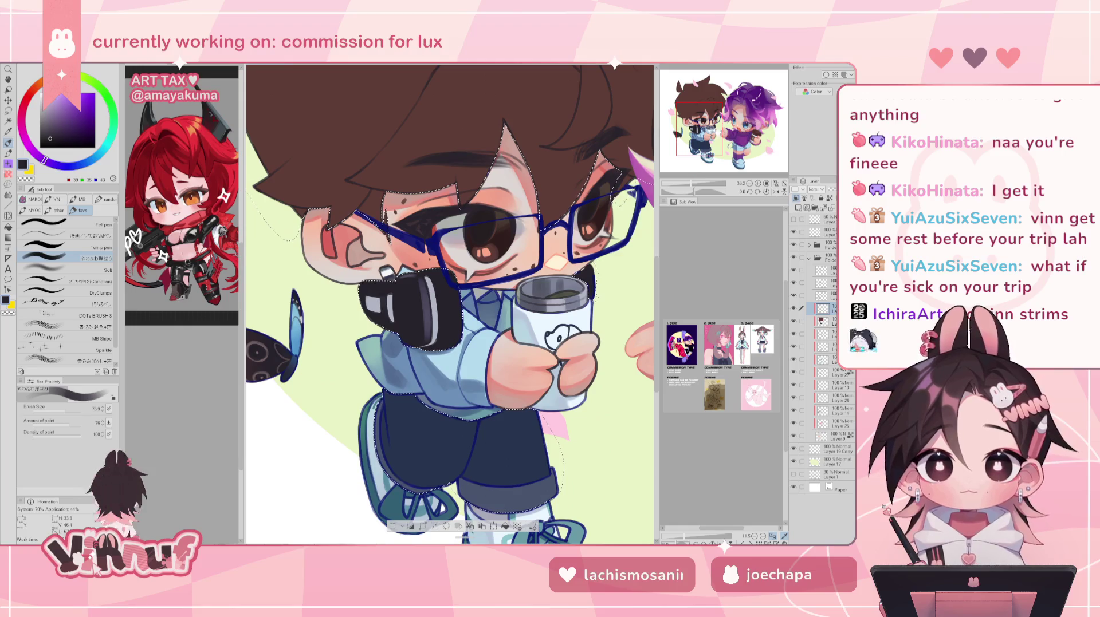
left_click_drag(713, 134, 721, 137)
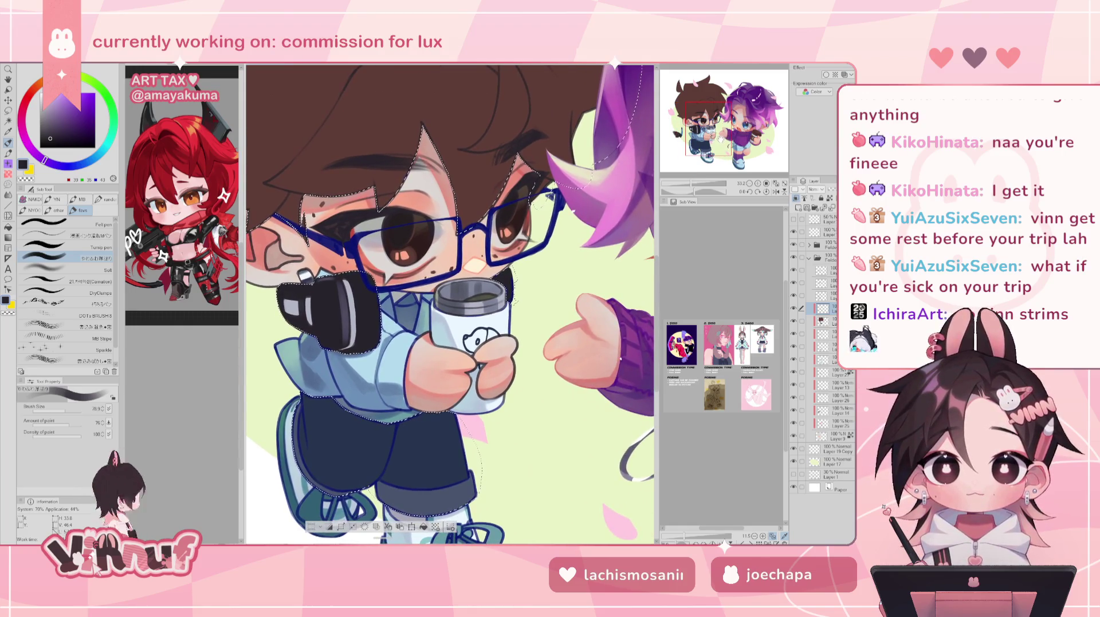
scroll(716, 138, "up", 2)
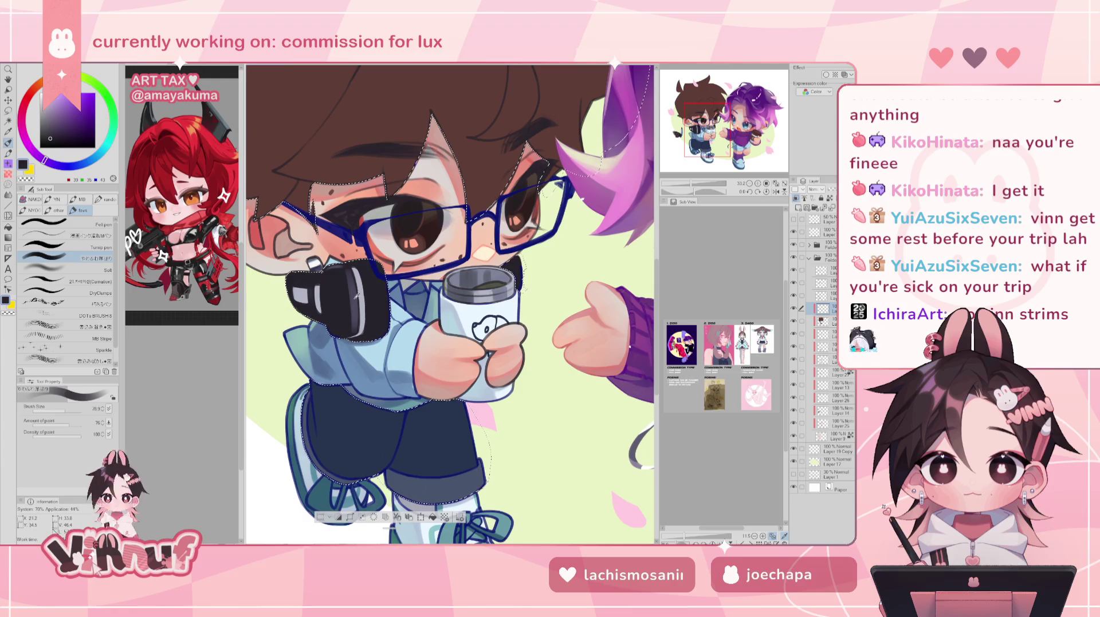
left_click(369, 279, "alt")
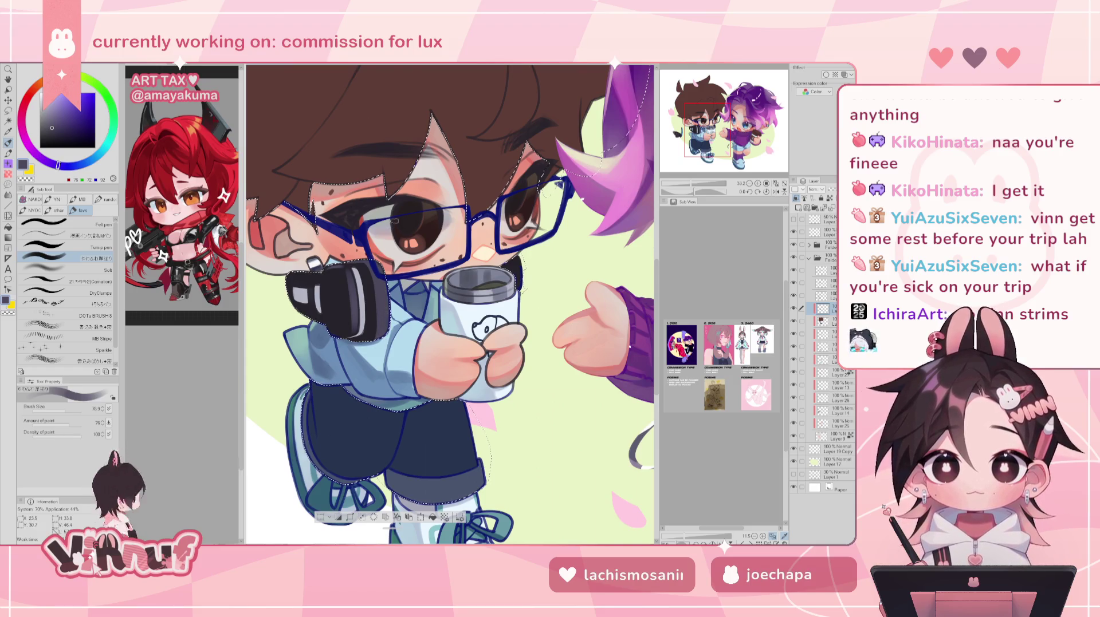
scroll(450, 303, "down", 1)
scroll(449, 304, "down", 5)
scroll(449, 258, "up", 4)
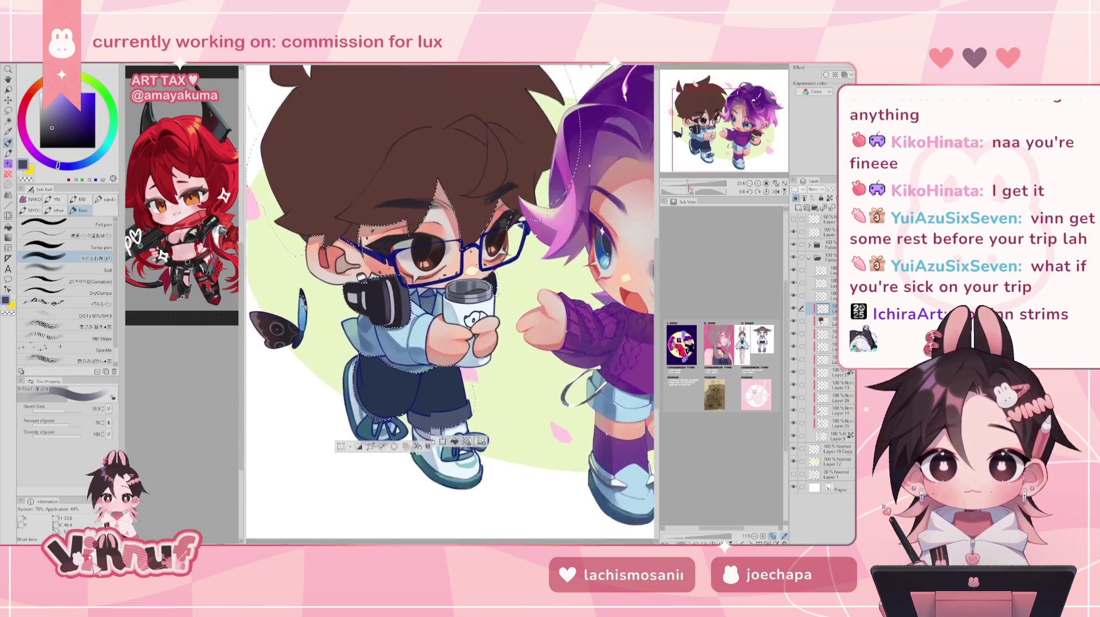
scroll(449, 258, "up", 2)
left_click_drag(450, 303, 344, 281)
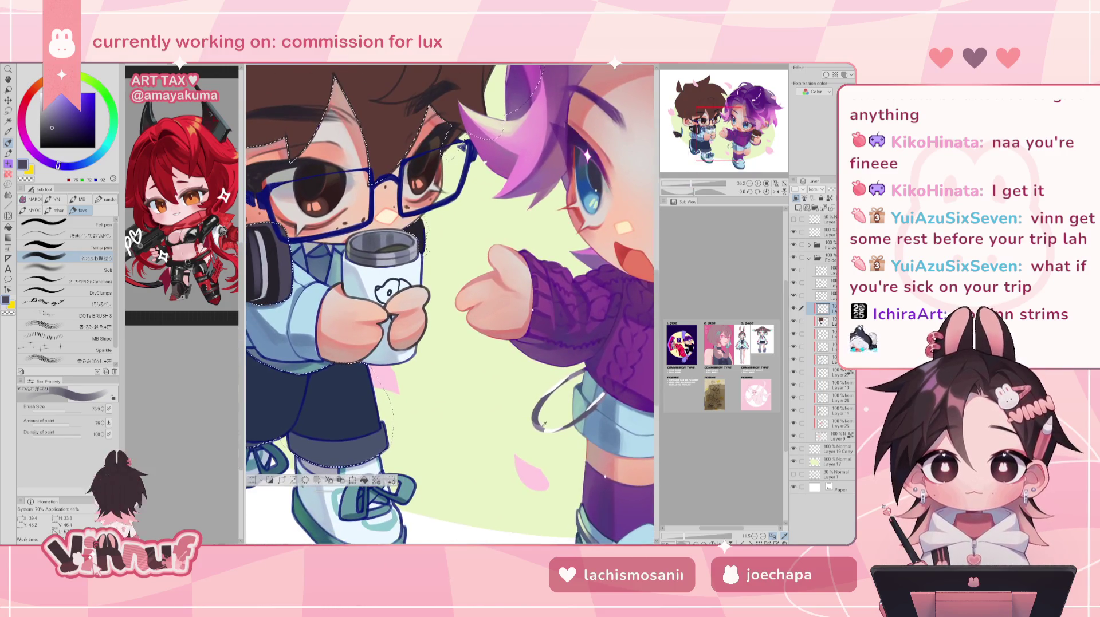
scroll(449, 258, "up", 2)
left_click_drag(449, 303, 484, 318)
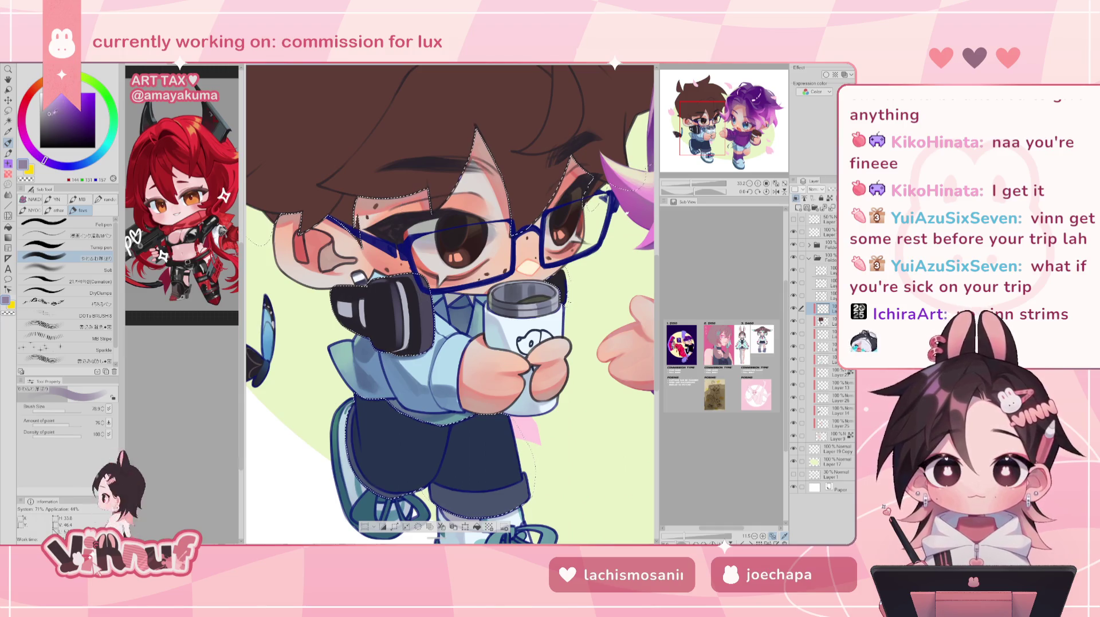
Pick a lighter muted grey, check the mirrored view, and sample a dark headphone colour
left_click(54, 166)
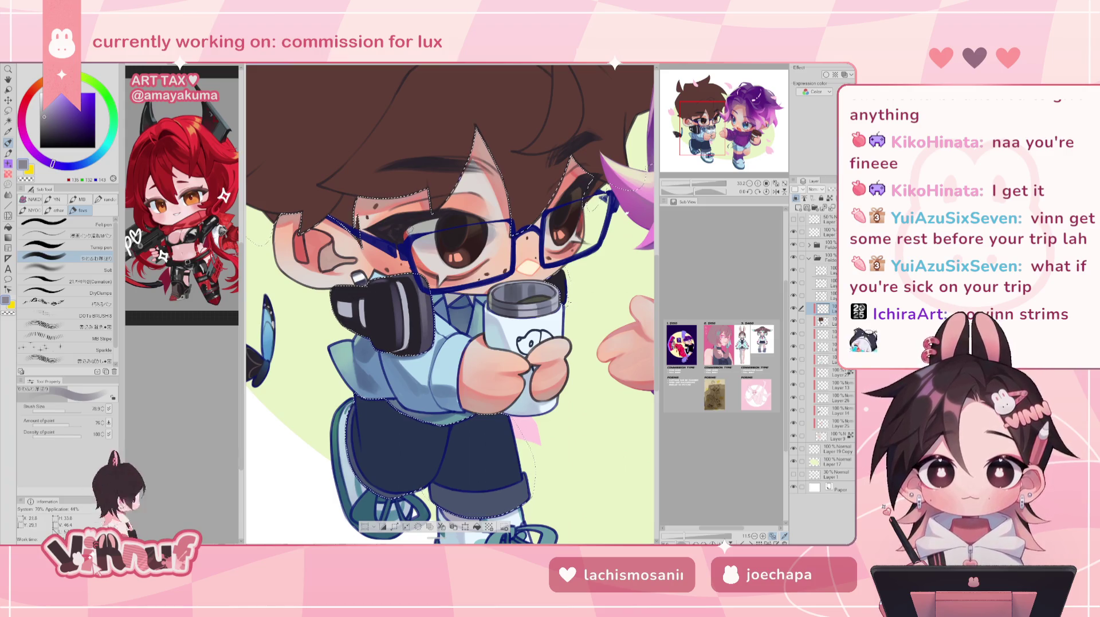
left_click(46, 116)
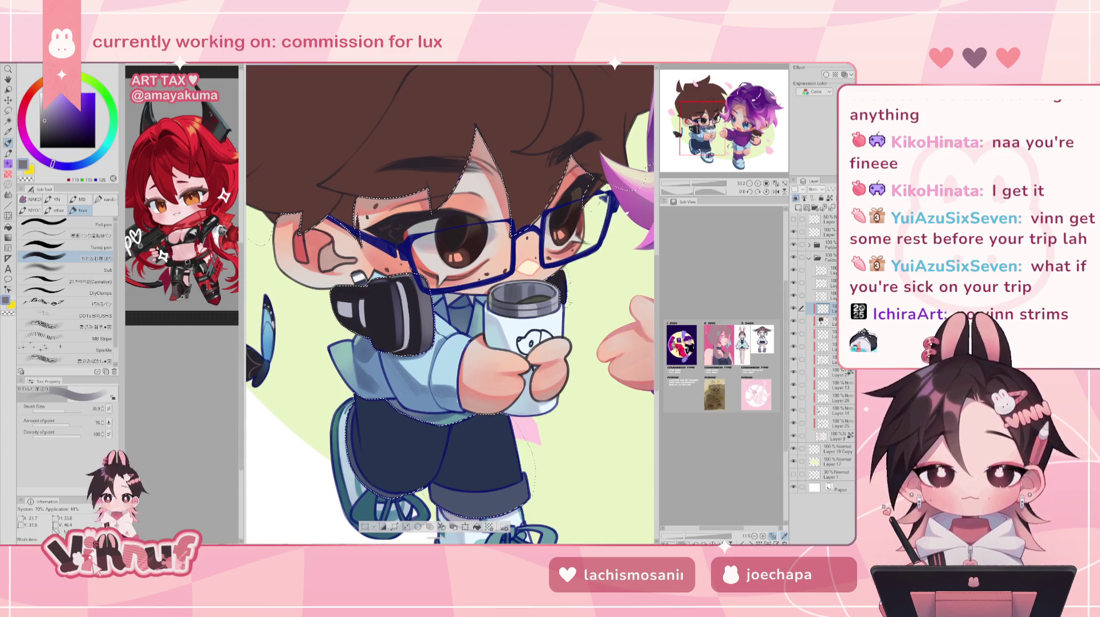
key("h")
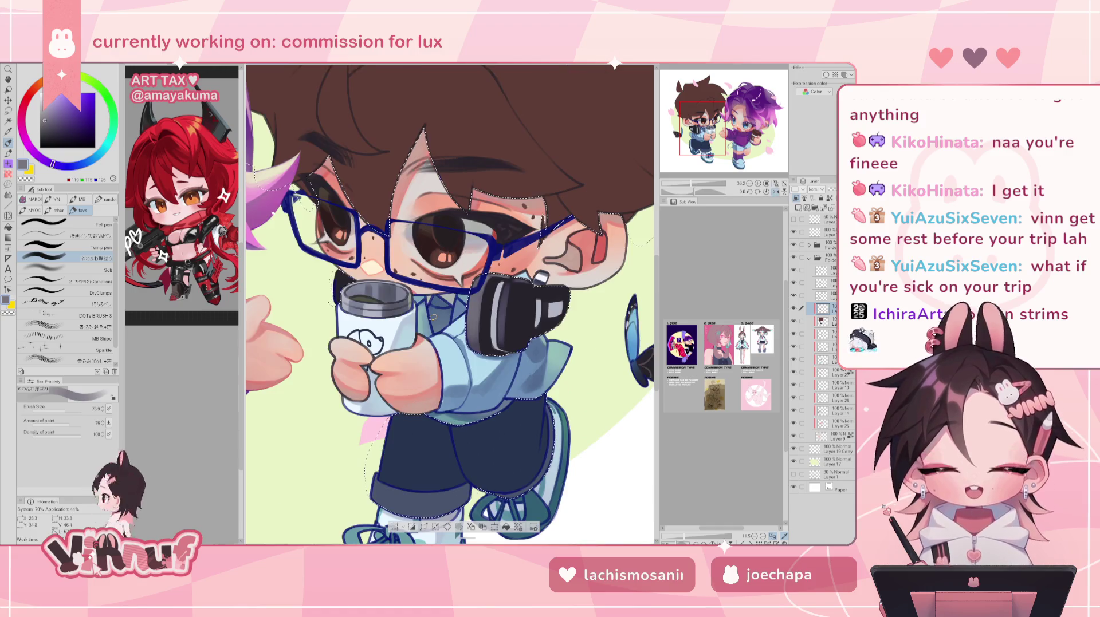
left_click(484, 295, "alt")
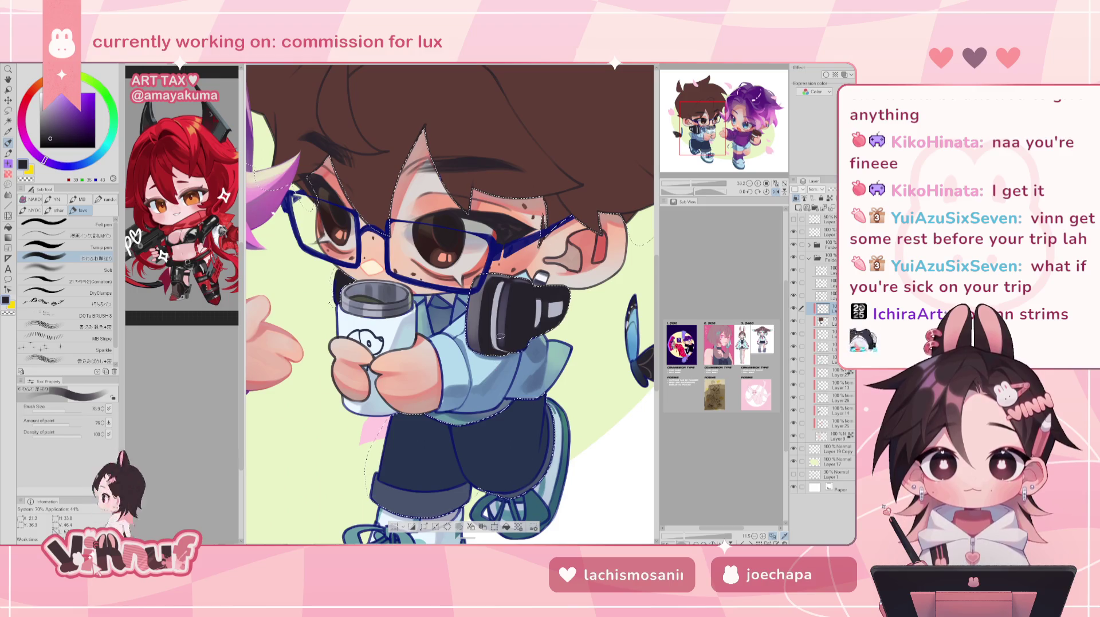
key("h")
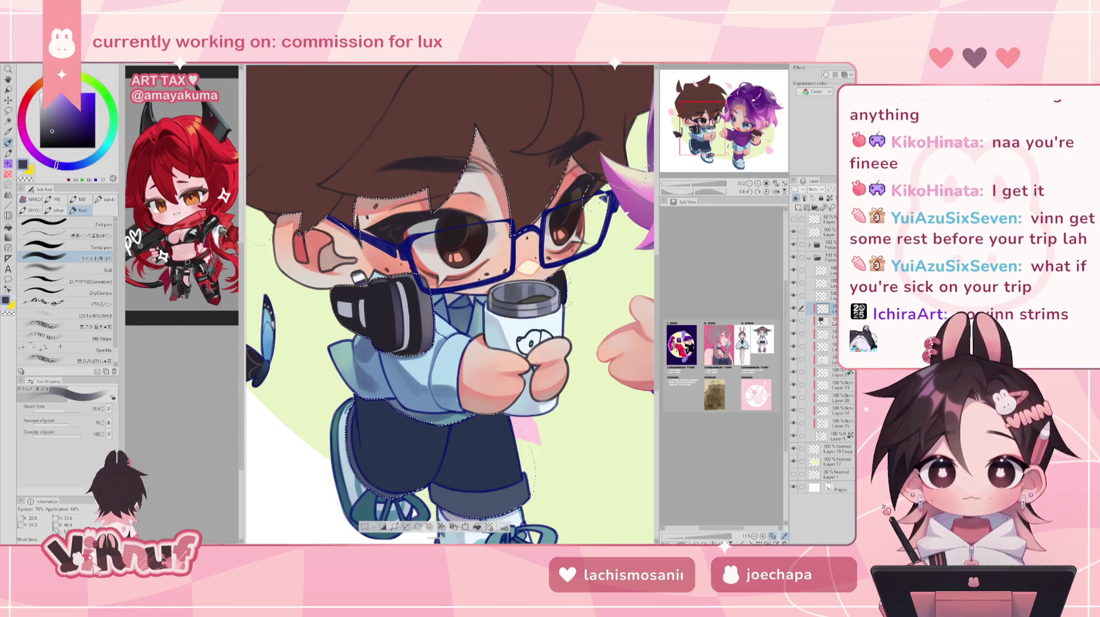
Zoom out to the whole illustration, then sample darker purple-grey and near-black headphone shades
key("ctrl+0")
scroll(452, 303, "up", 5)
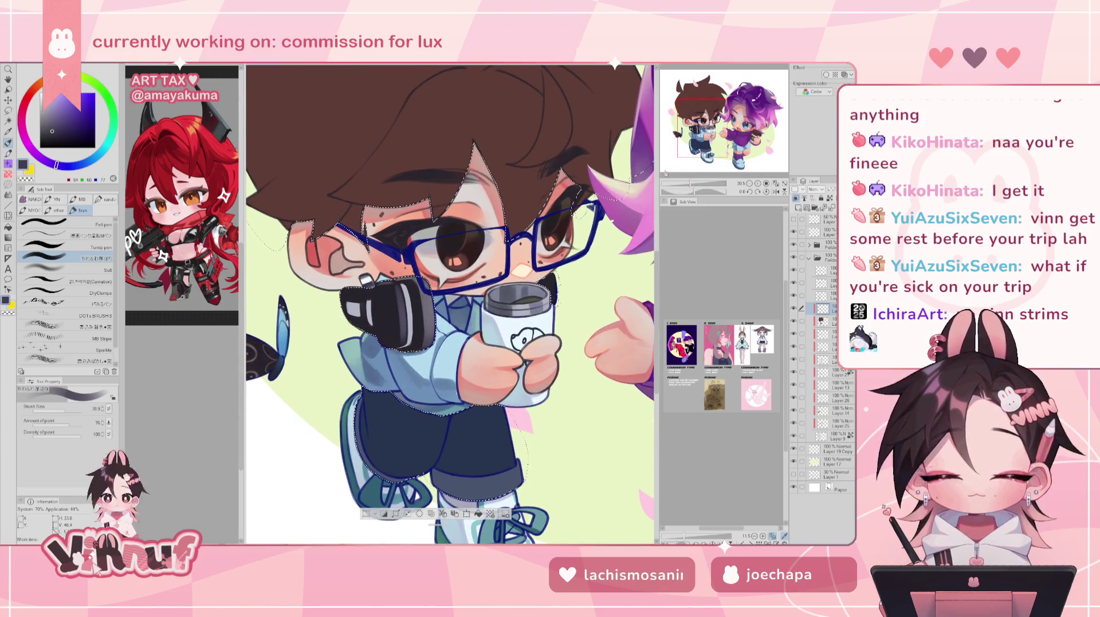
left_click(429, 326, "alt")
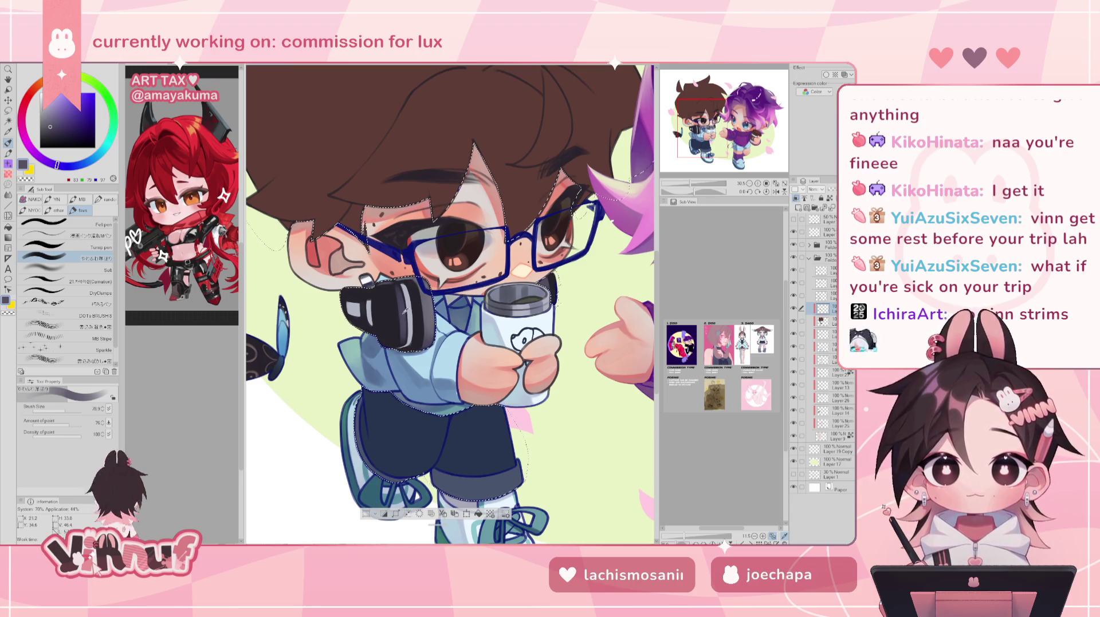
left_click(380, 303, "alt")
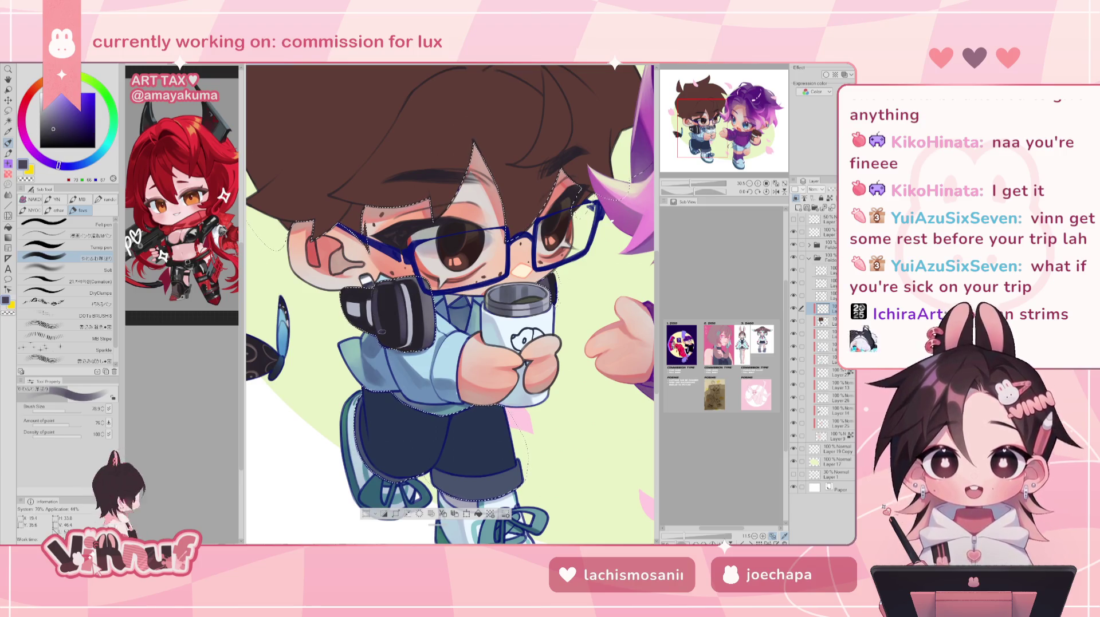
left_click(379, 298, "alt")
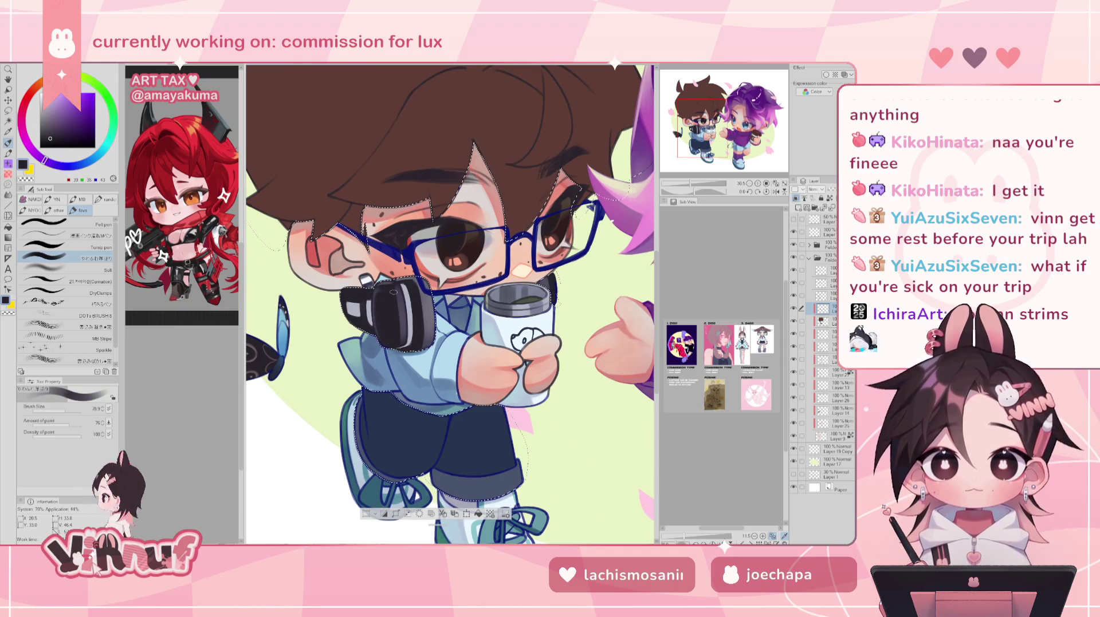
left_click_drag(390, 306, 379, 315)
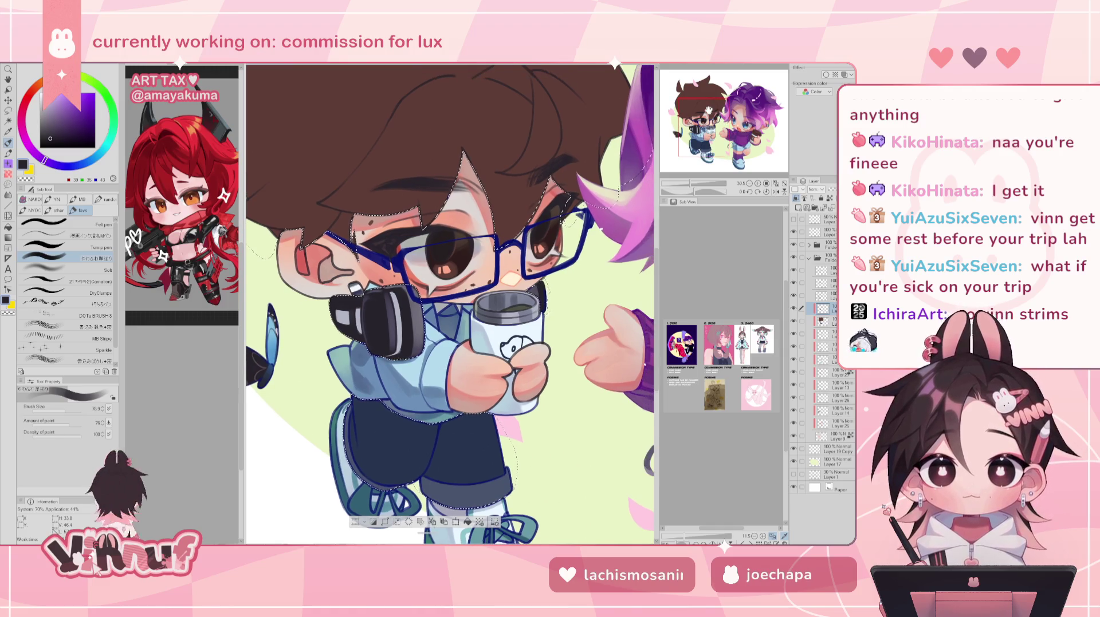
Sample the background, headphone grey and dark shading colours, checking the mirrored view
left_click(321, 344, "alt")
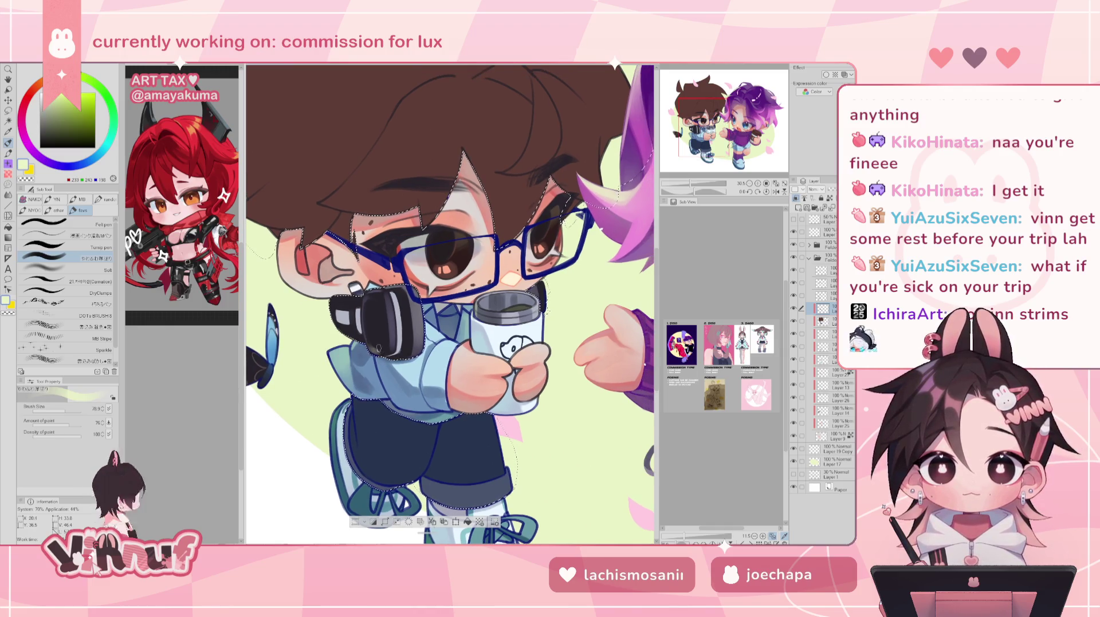
left_click(376, 347, "alt")
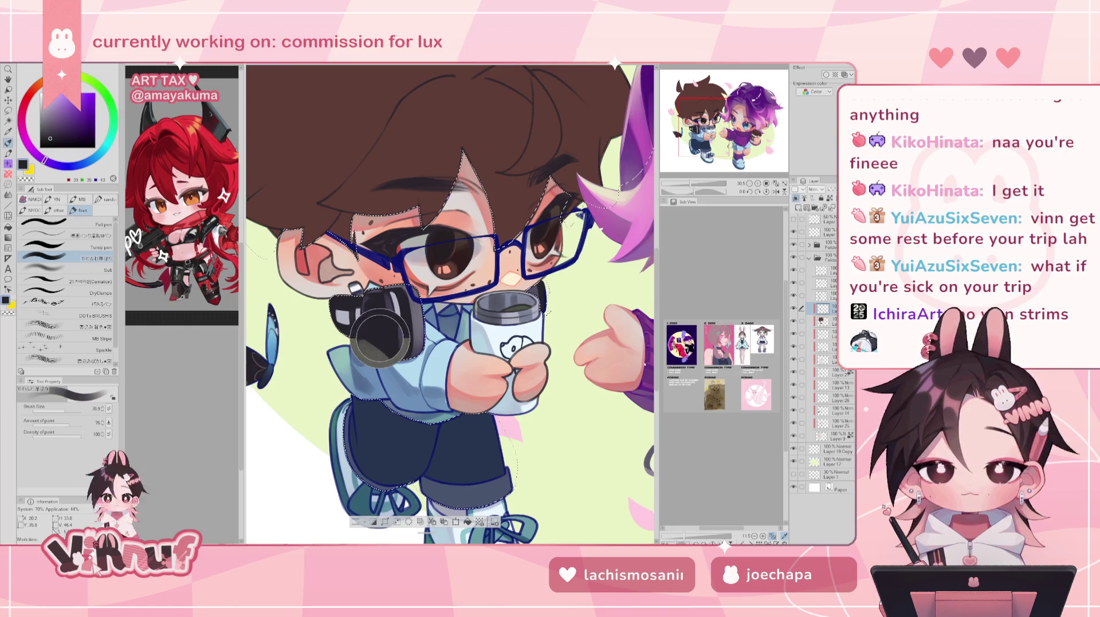
left_click(376, 342, "alt")
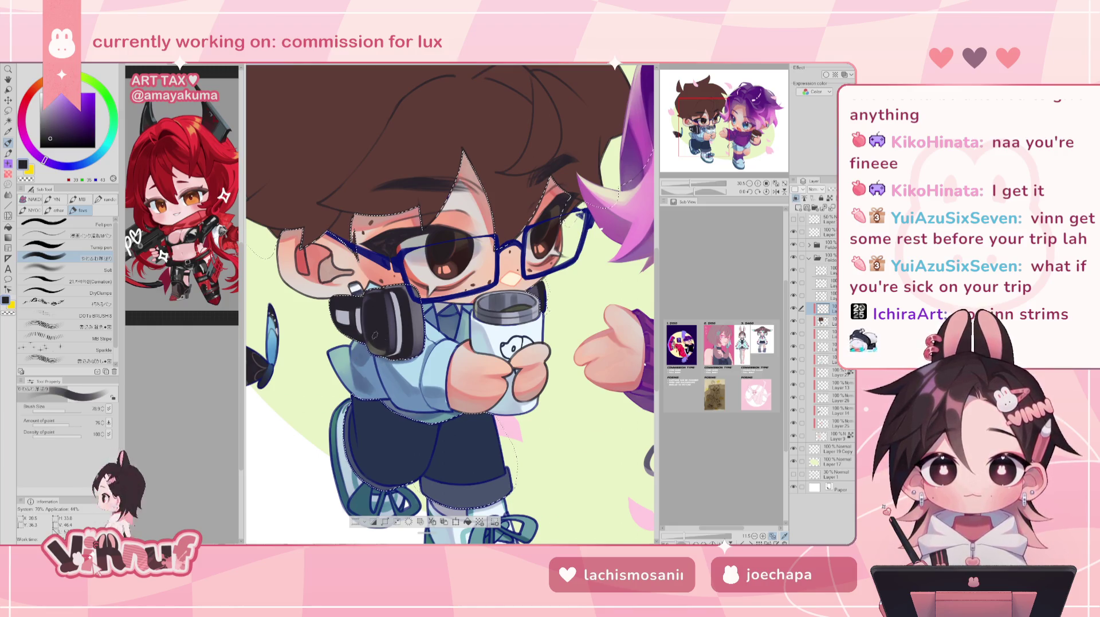
key("h")
key("h")
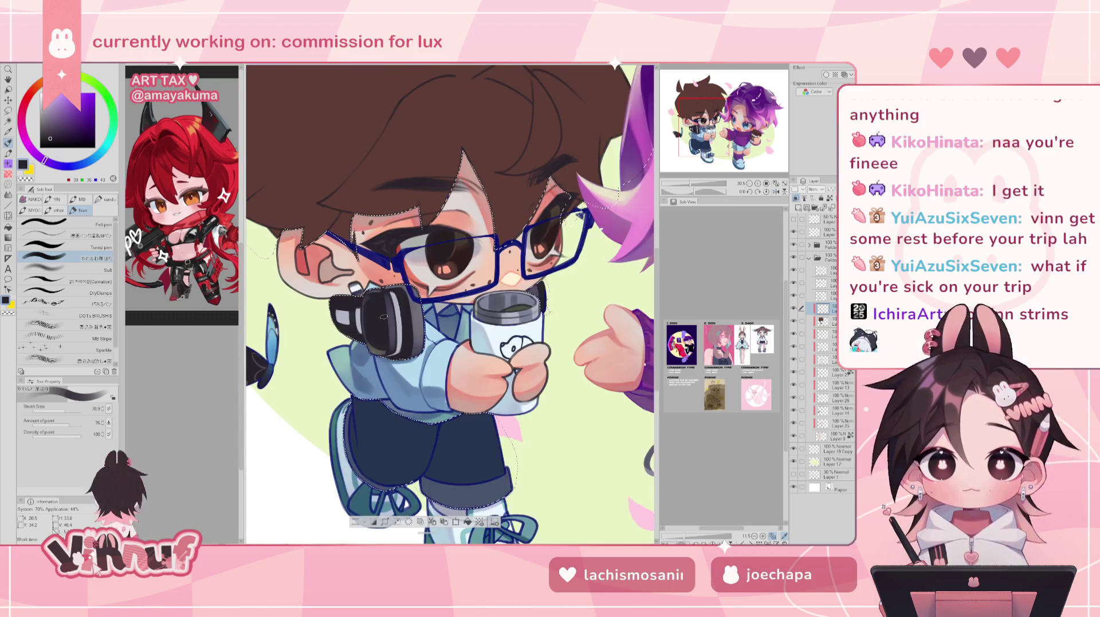
left_click(339, 325, "alt")
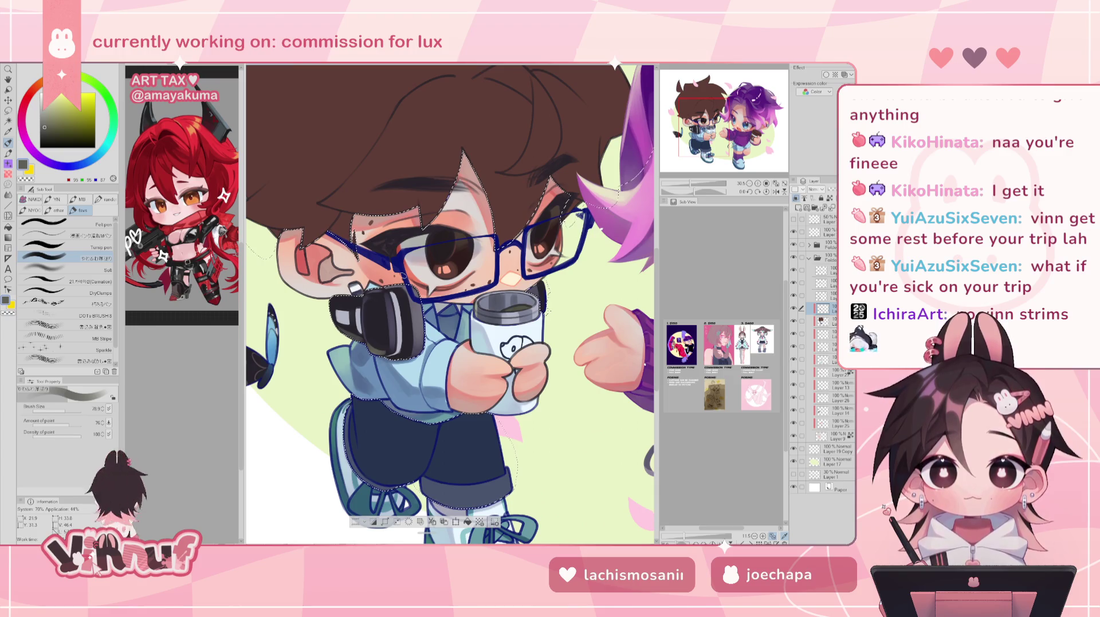
Sample dark brown from the hair, shrink the brush to about 52, and pick dark purple-grey
mouse_move(404, 287)
left_mouse_down()
mouse_move(382, 276)
mouse_move(516, 286)
mouse_move(401, 275)
left_mouse_up()
scroll(447, 269, "up", 2)
left_click(459, 260, "alt")
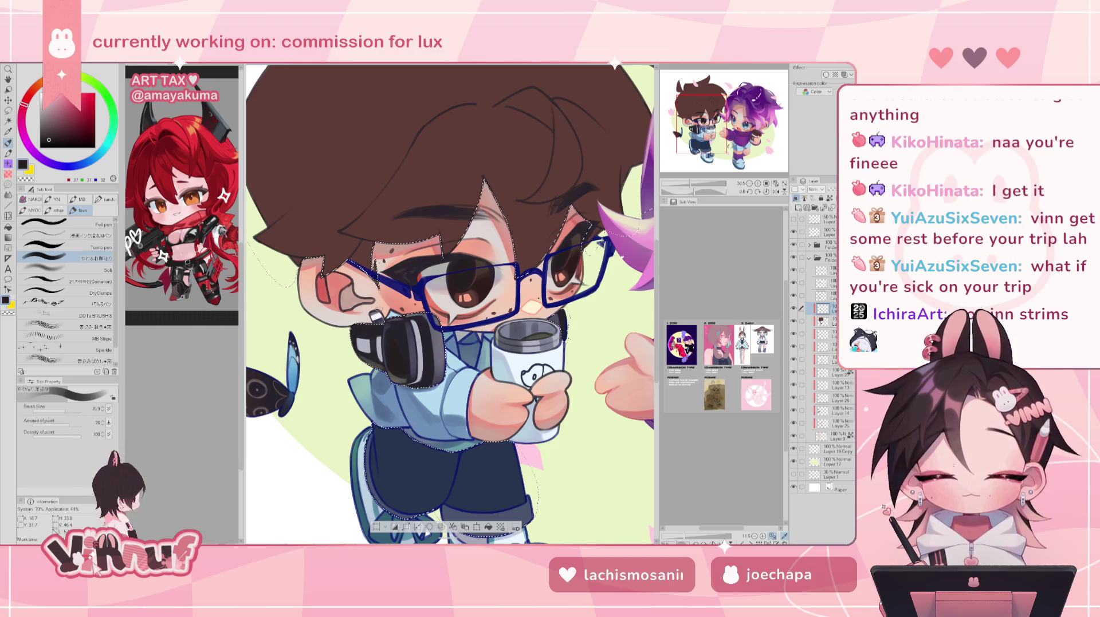
left_click_drag(373, 353, 364, 351)
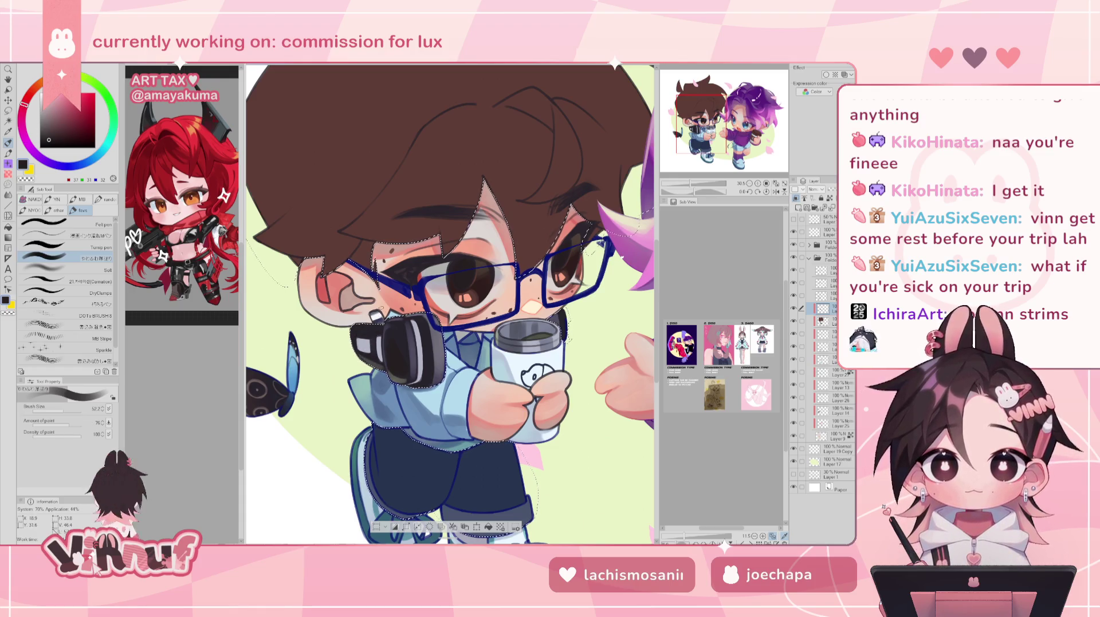
left_click(414, 340, "alt")
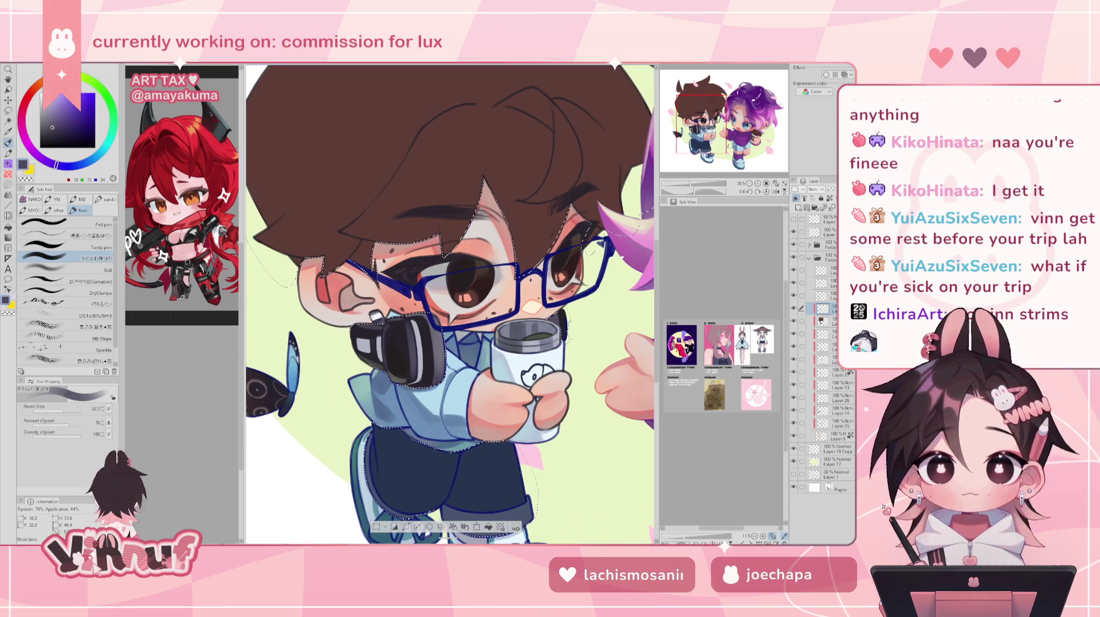
Select the headphones and their band by colour, then return to the pen
key("h")
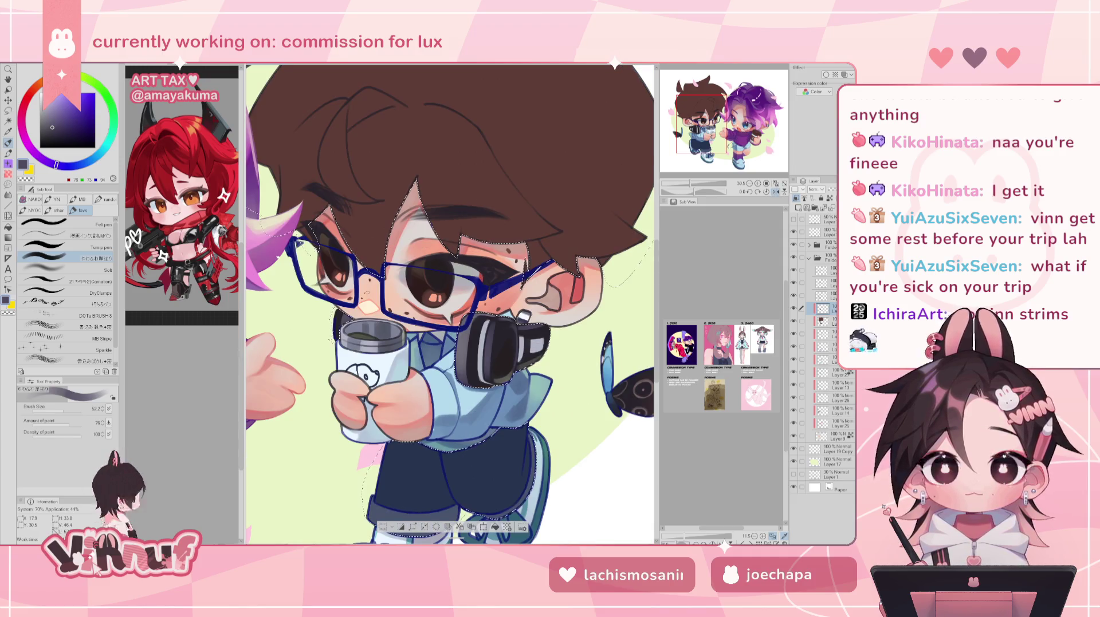
key("h")
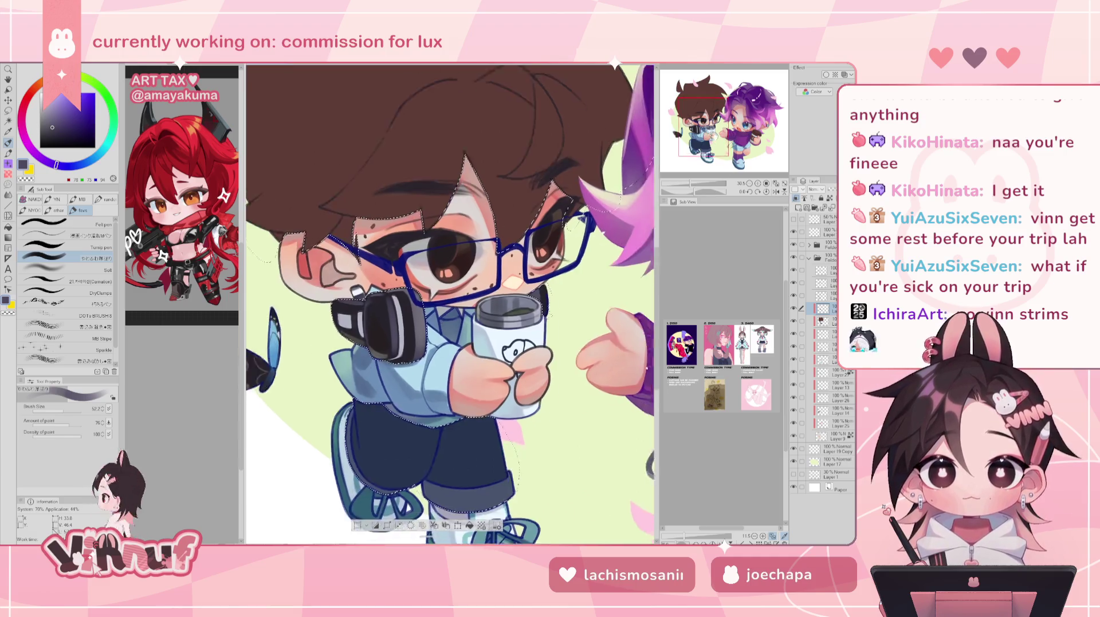
mouse_move(703, 484)
left_mouse_down()
mouse_move(522, 412)
mouse_move(653, 436)
left_mouse_up()
scroll(653, 436, "up", 2)
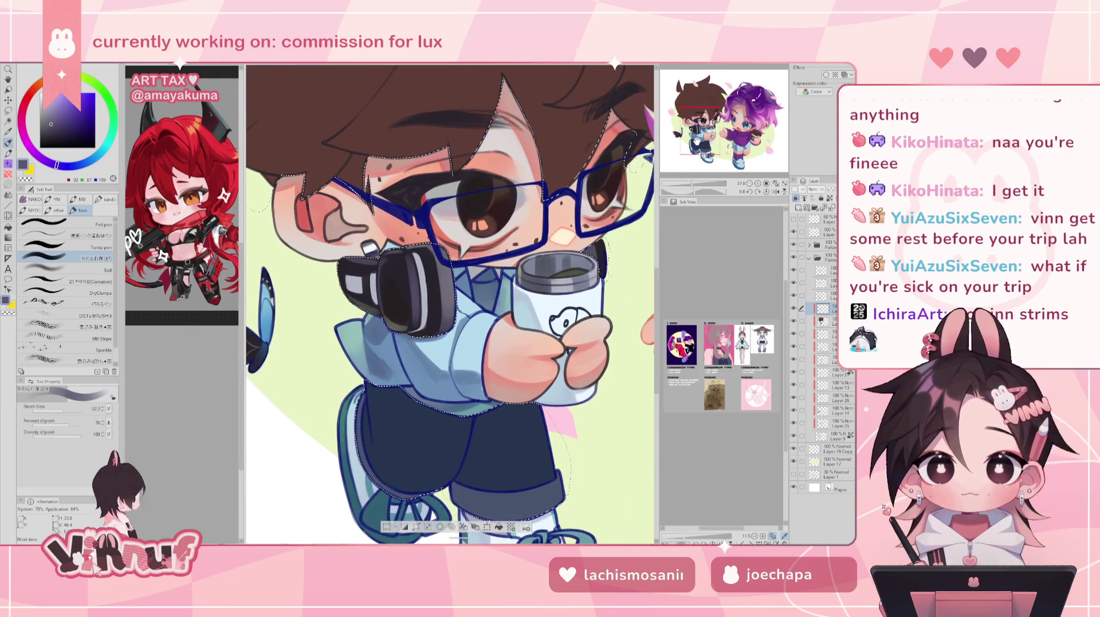
key("w")
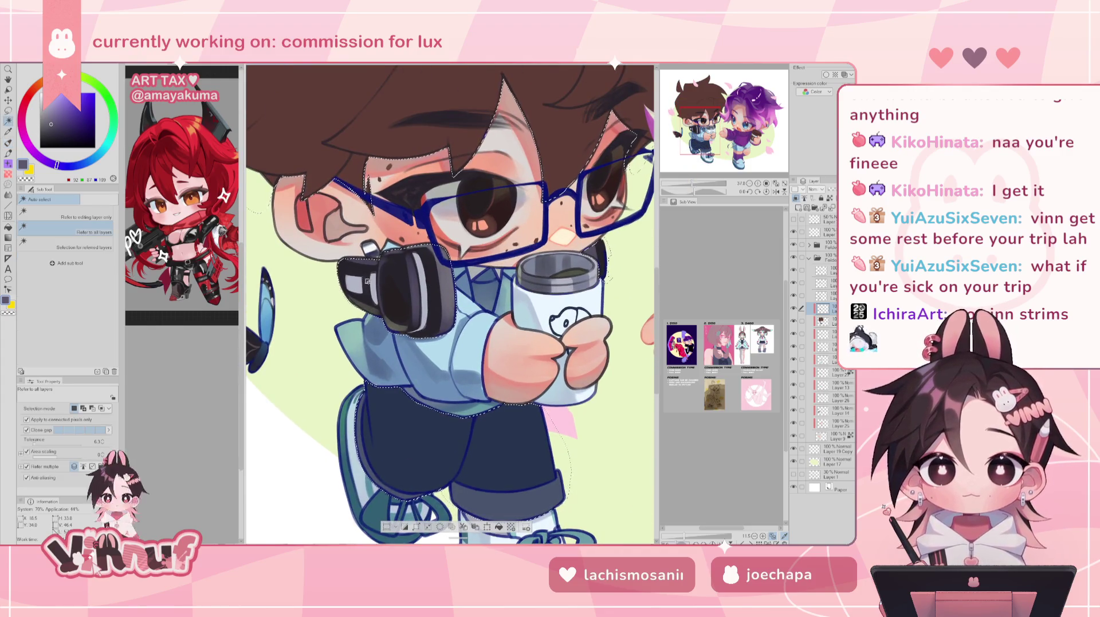
left_click(381, 270)
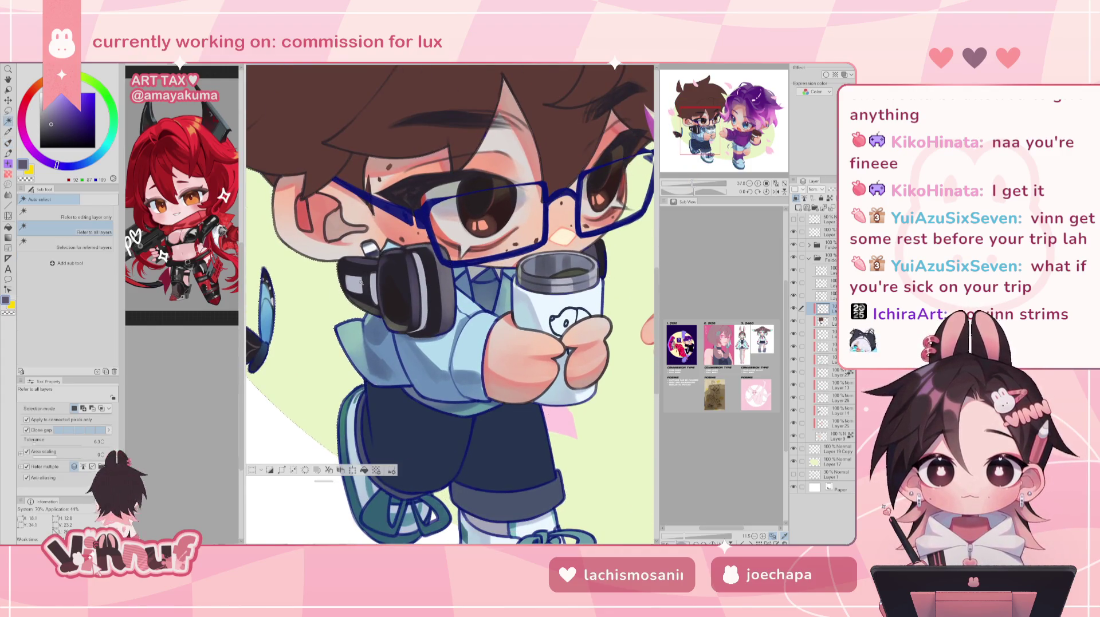
left_click(424, 286)
key("p")
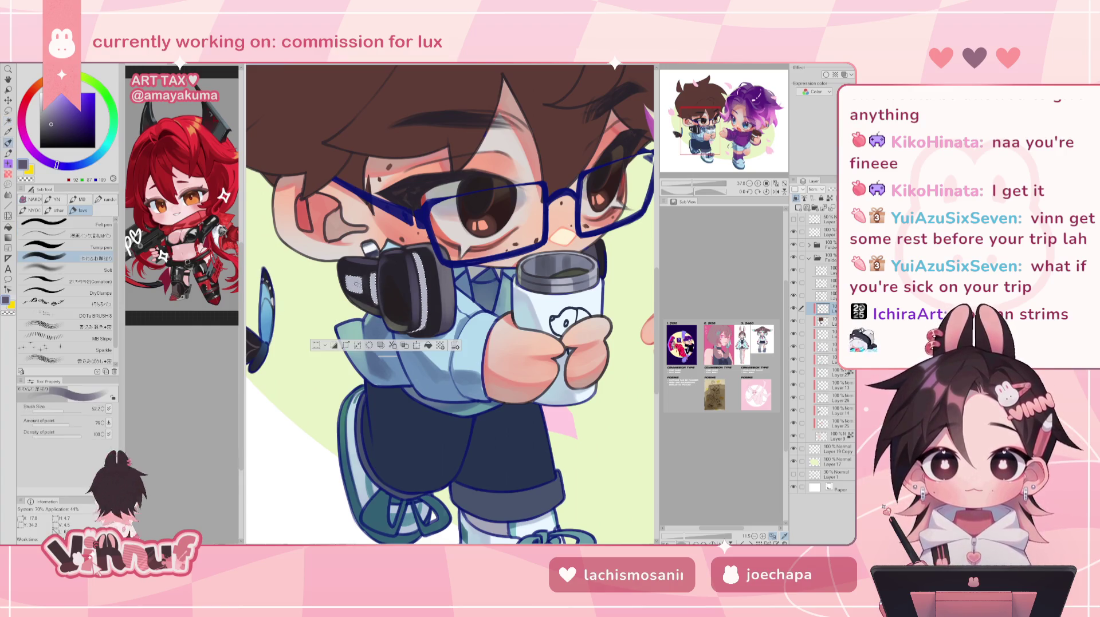
Make the brush much smaller, then slightly larger, while reviewing both characters
mouse_move(700, 130)
left_mouse_down()
mouse_move(736, 146)
mouse_move(710, 108)
left_mouse_up()
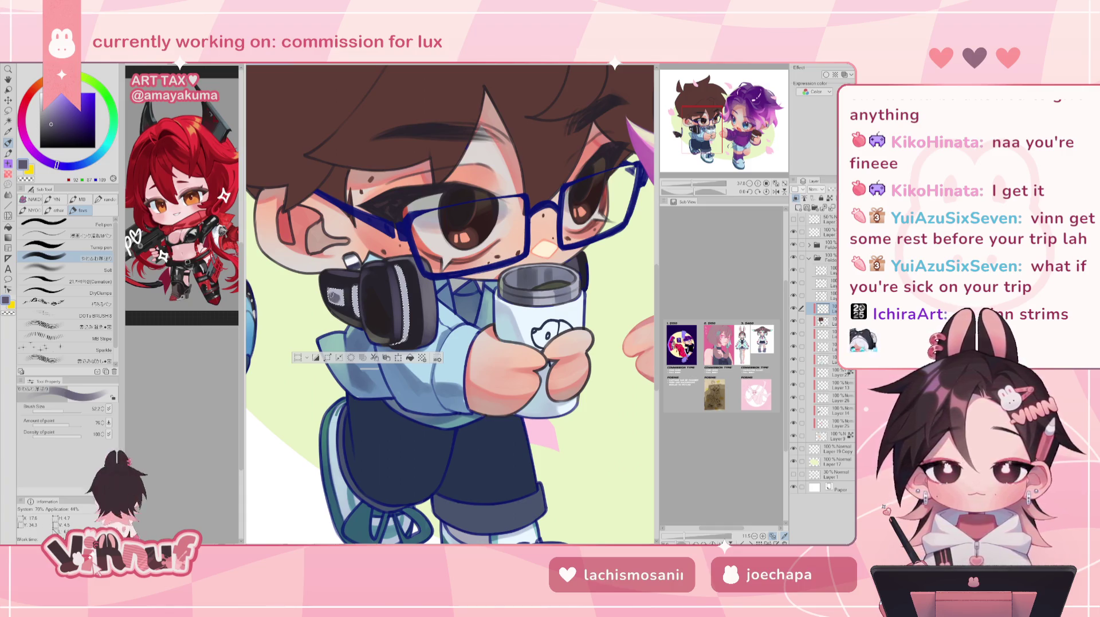
left_click(59, 410)
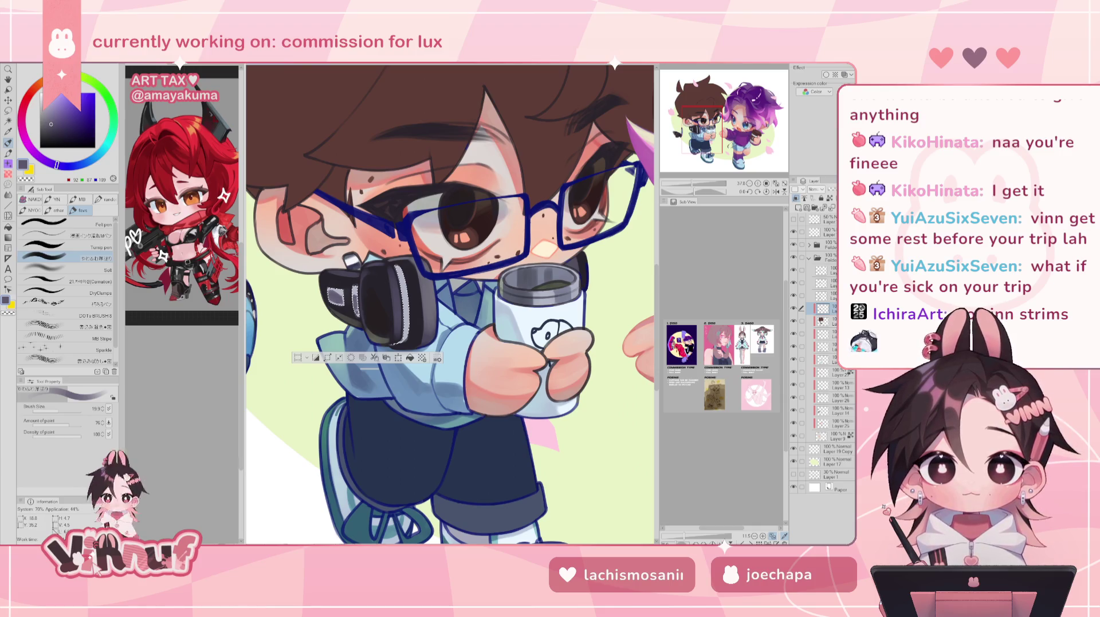
key("h")
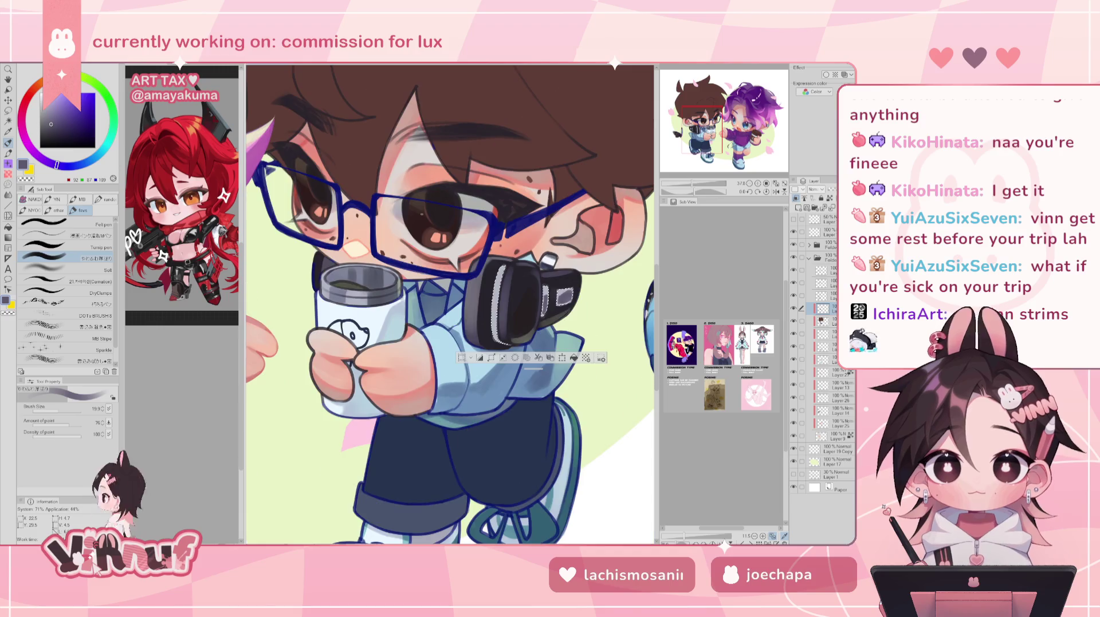
key("h")
left_click_drag(60, 413, 64, 412)
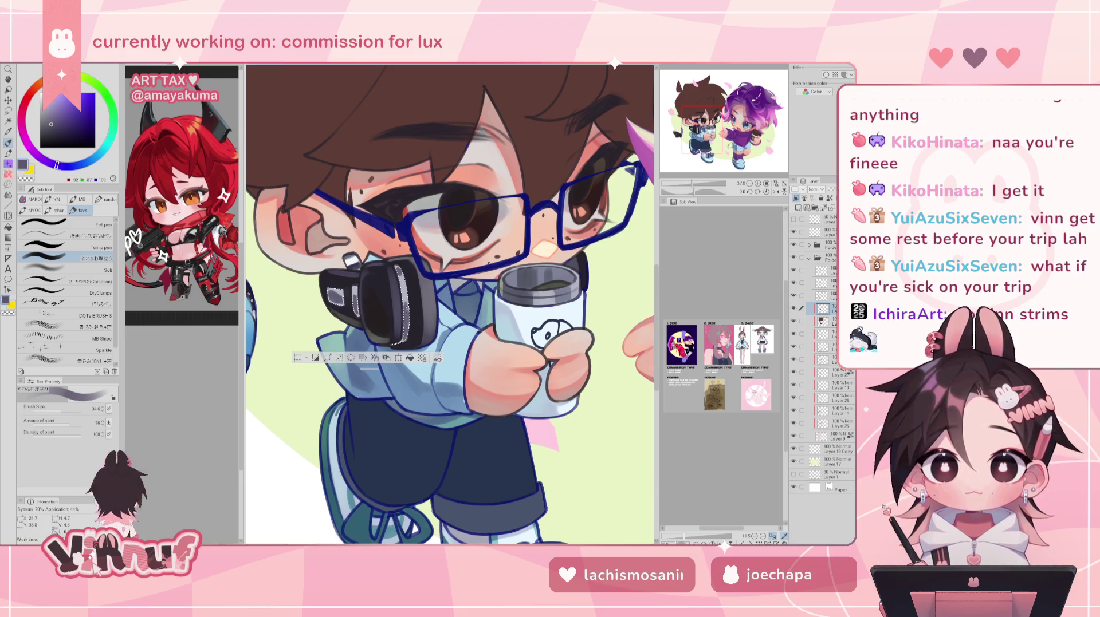
mouse_move(713, 348)
left_mouse_down()
mouse_move(478, 291)
mouse_move(329, 234)
left_mouse_up()
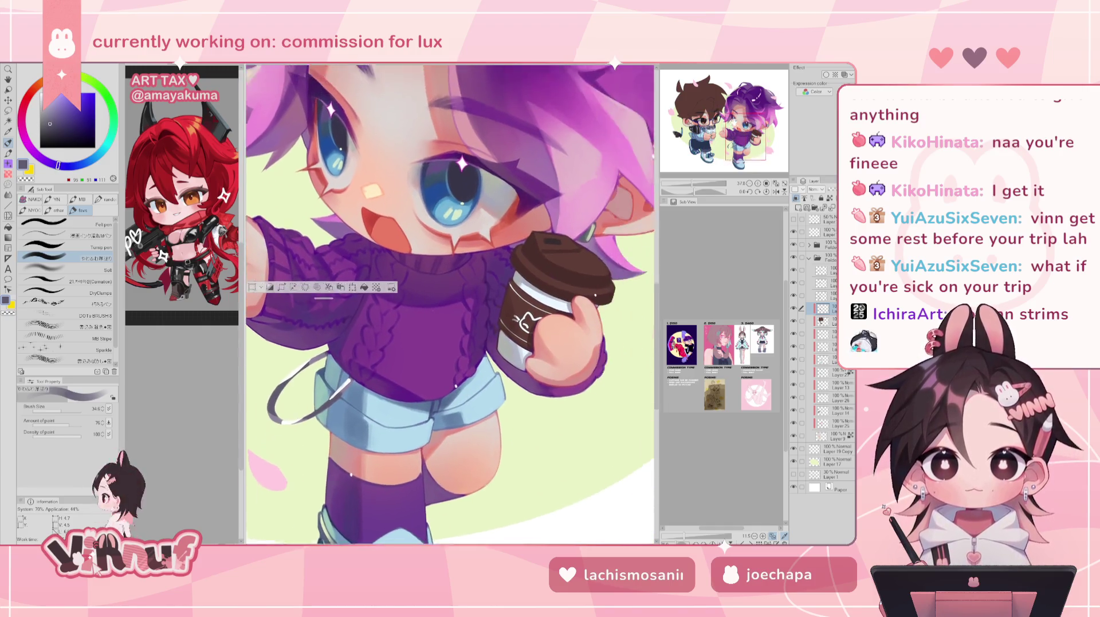
left_click_drag(739, 141, 689, 116)
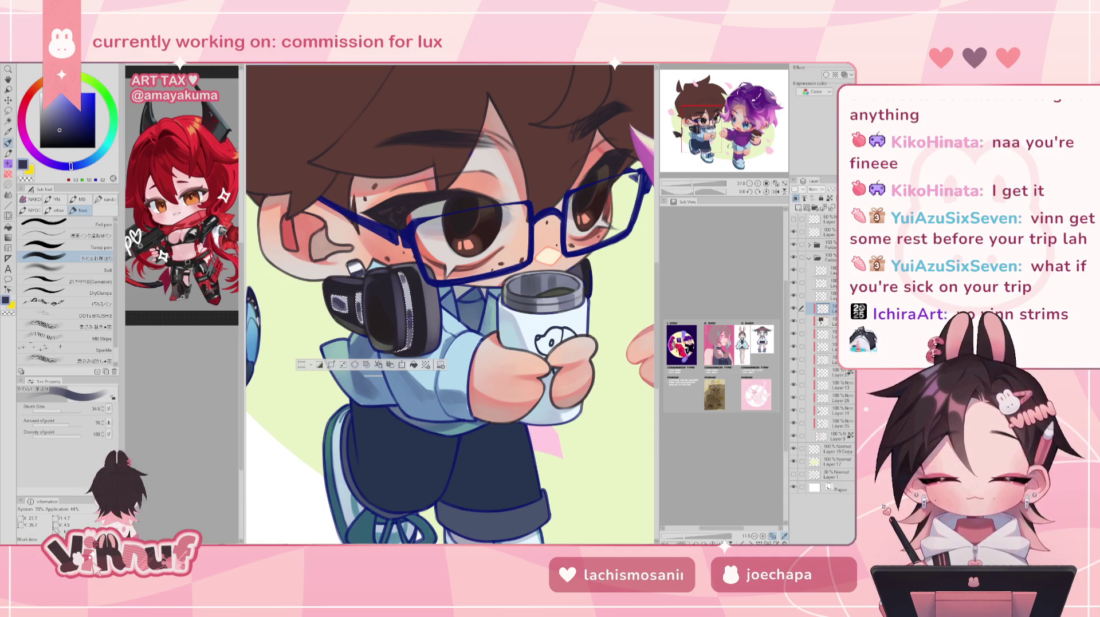
Inspect the boy's face, glasses and cup, and sample a pale grey-green from the artwork
key("h")
key("h")
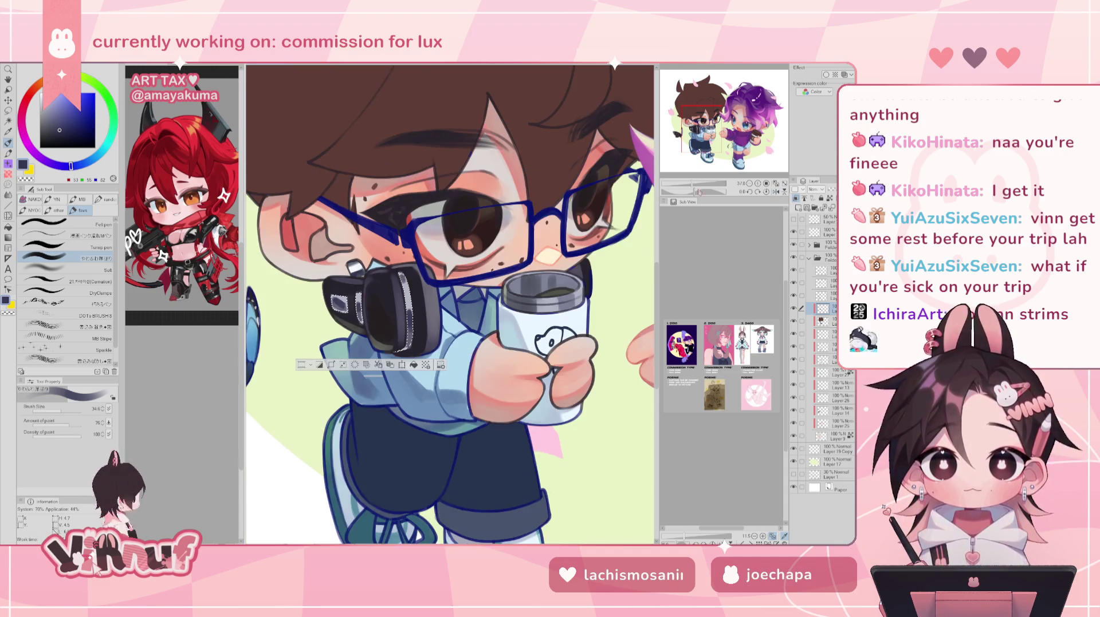
key("ctrl+minus")
key("ctrl+plus")
key("ctrl+plus")
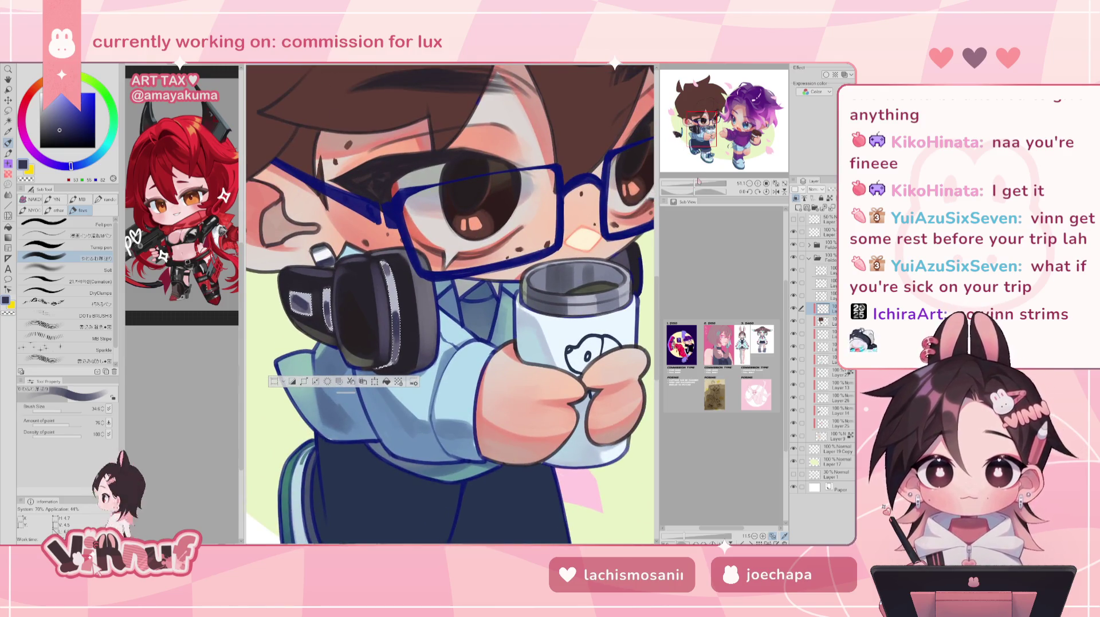
mouse_move(702, 135)
left_mouse_down()
mouse_move(739, 135)
mouse_move(716, 135)
mouse_move(694, 111)
left_mouse_up()
scroll(695, 110, "up", 3)
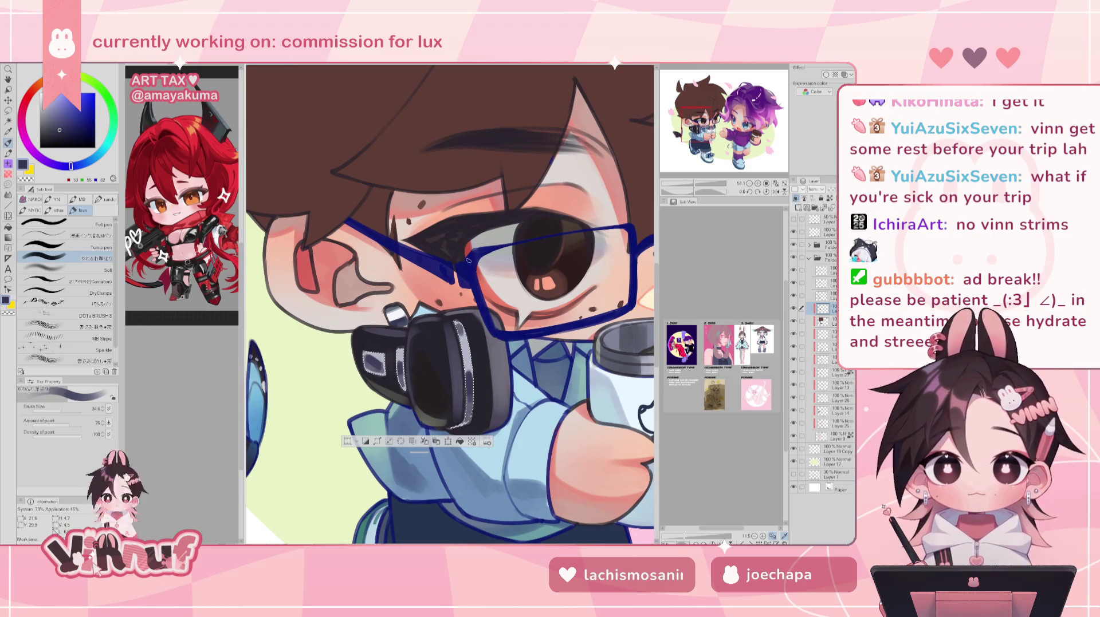
mouse_move(694, 110)
left_mouse_down()
mouse_move(713, 106)
mouse_move(751, 134)
mouse_move(709, 119)
left_mouse_up()
left_click(565, 243, "alt")
scroll(709, 120, "down", 3)
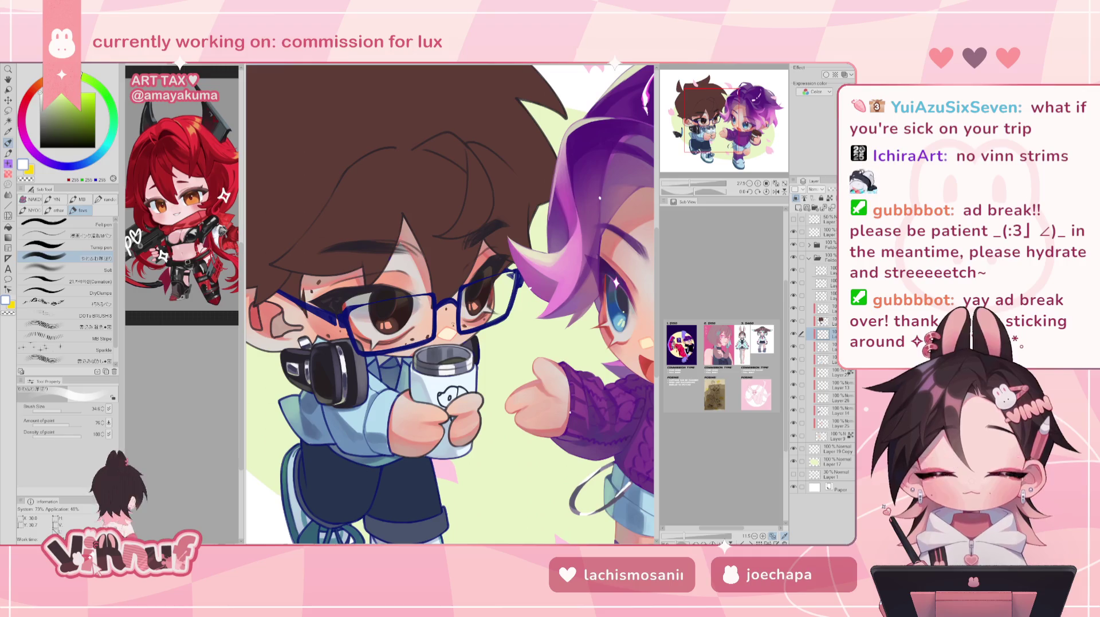
Shrink the brush to about 23 and reset the canvas rotation upright
key("shift+space")
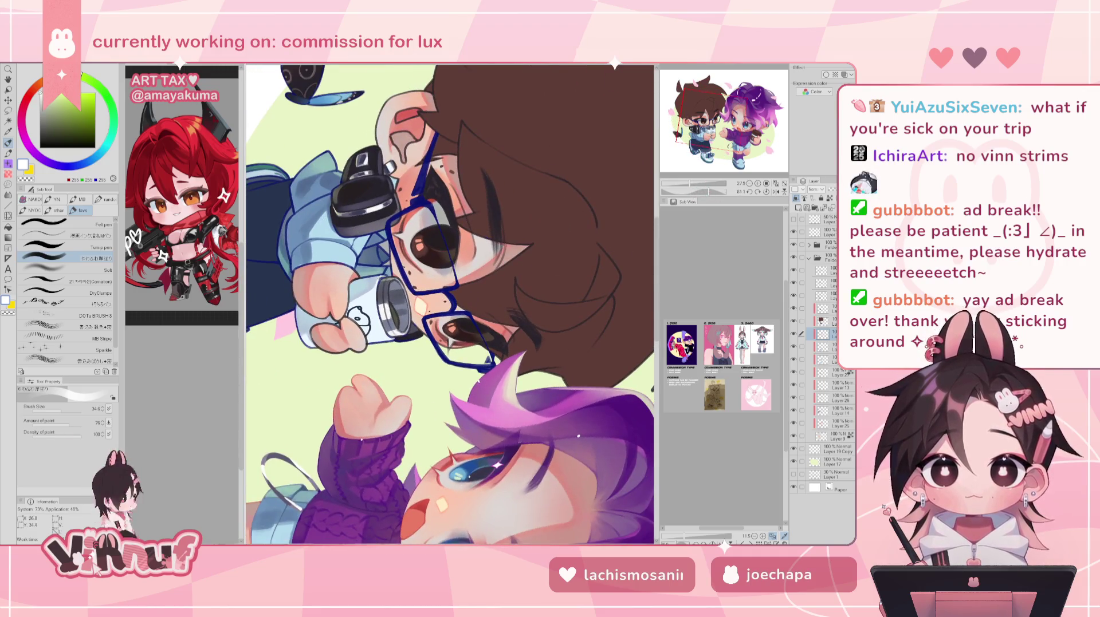
key("bracketleft")
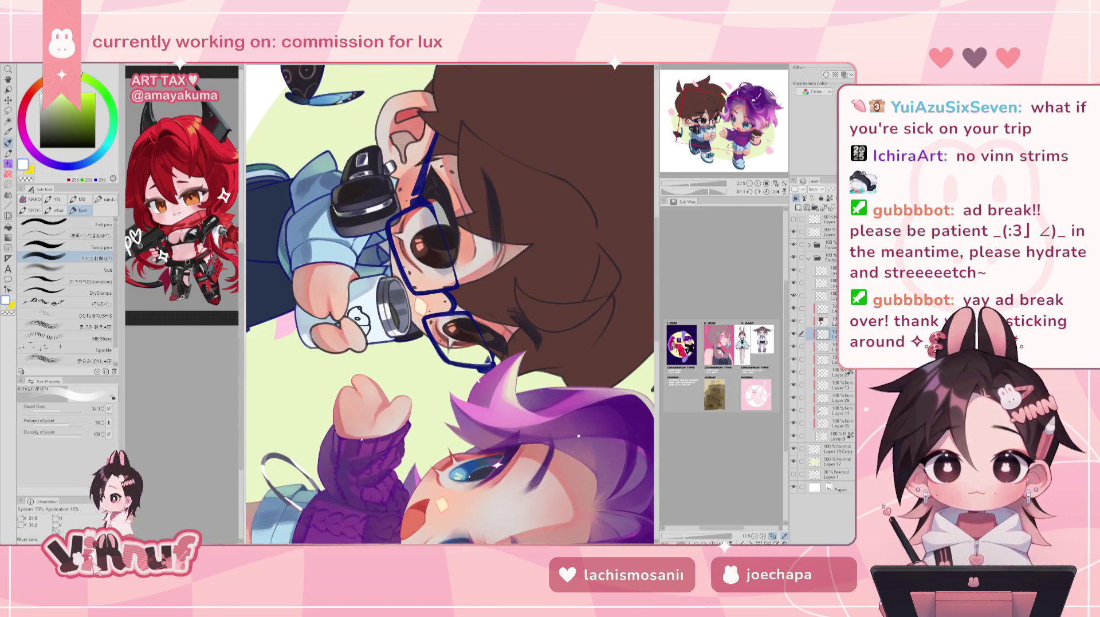
key("bracketleft")
key("bracketleft")
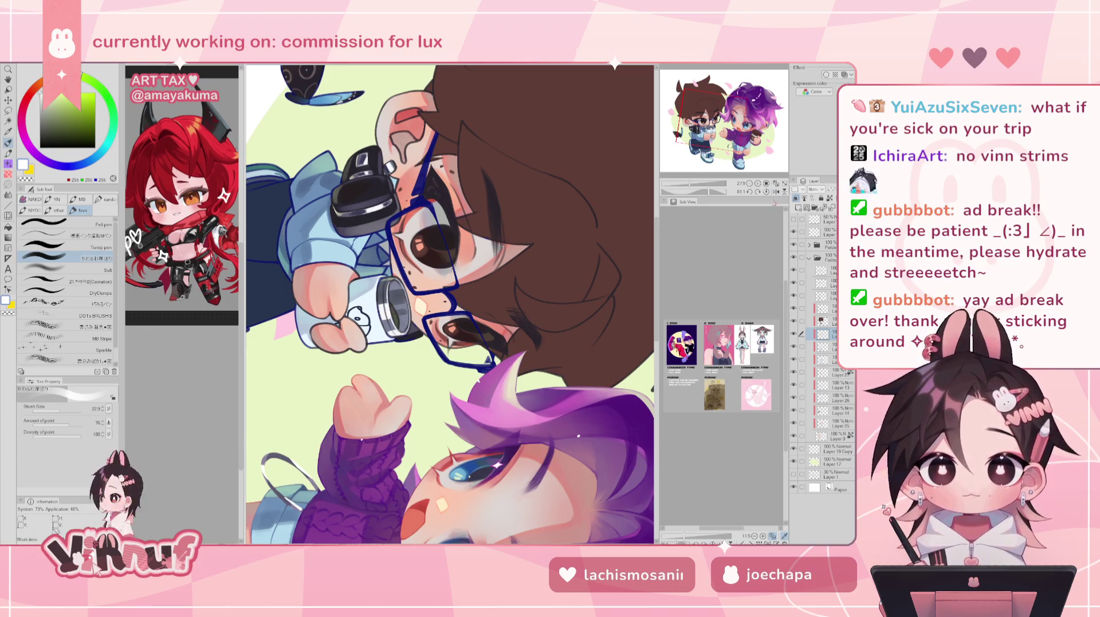
left_click(766, 191)
left_click_drag(690, 184, 682, 183)
key("h")
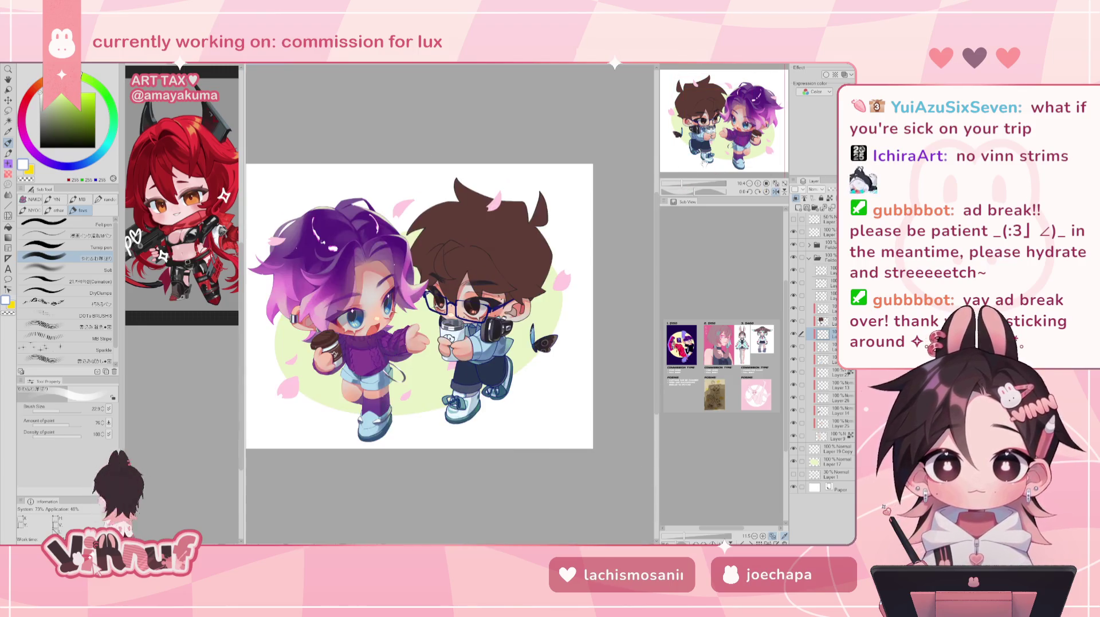
key("h")
key("ctrl+plus")
key("ctrl+plus")
key("ctrl+plus")
Sample the pale yellow-green background as the drawing colour and check the mirrored view
left_click(600, 437, "alt")
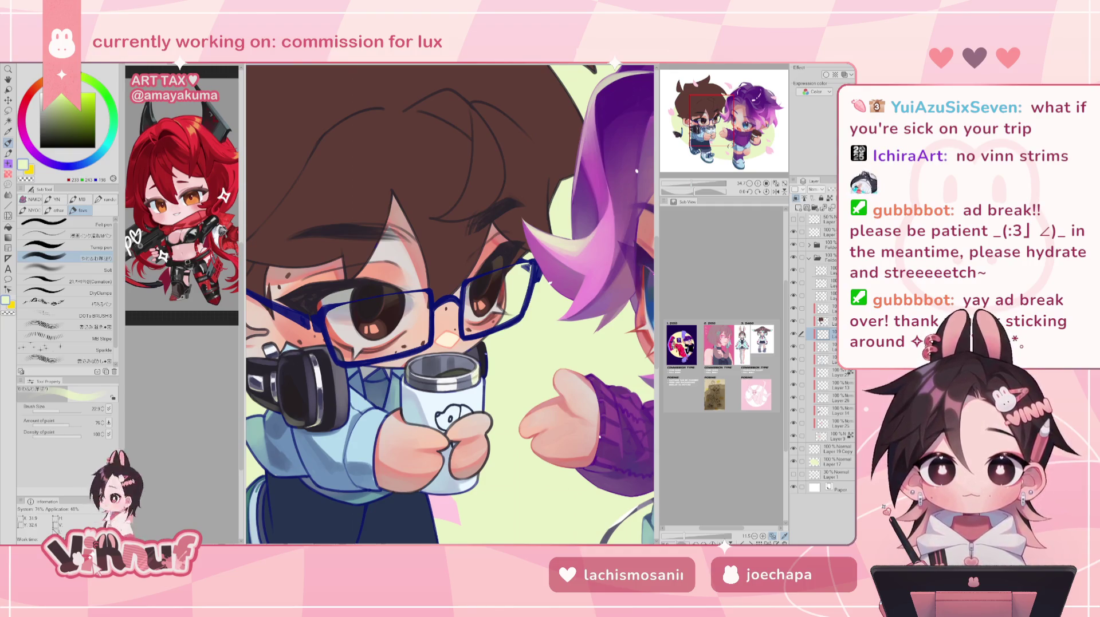
mouse_move(702, 184)
left_mouse_down()
mouse_move(679, 183)
mouse_move(692, 182)
left_mouse_up()
key("h")
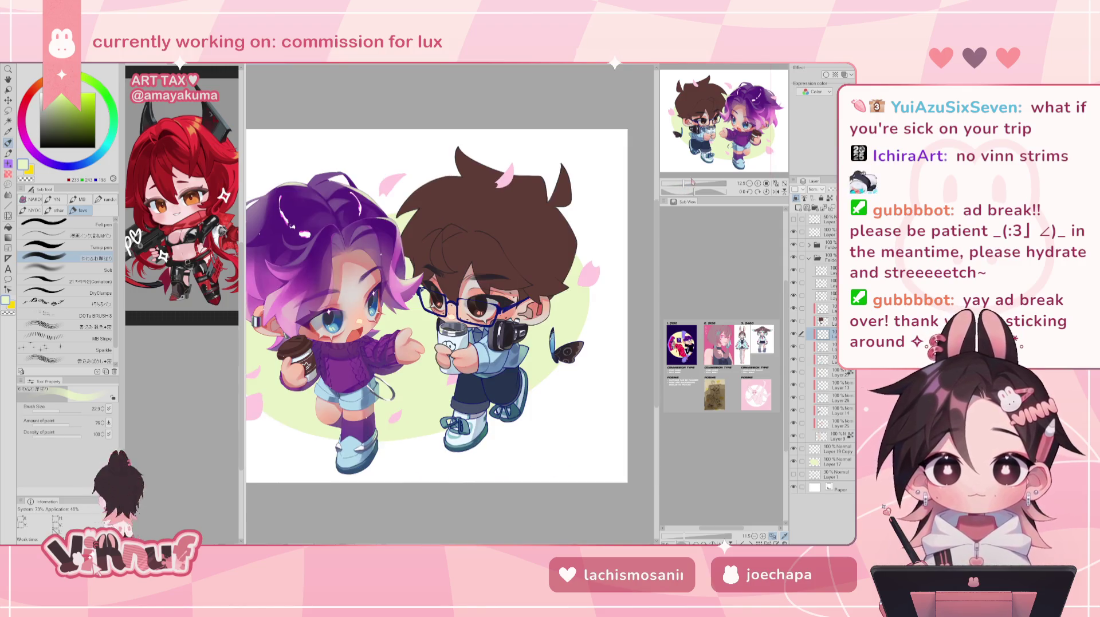
key("h")
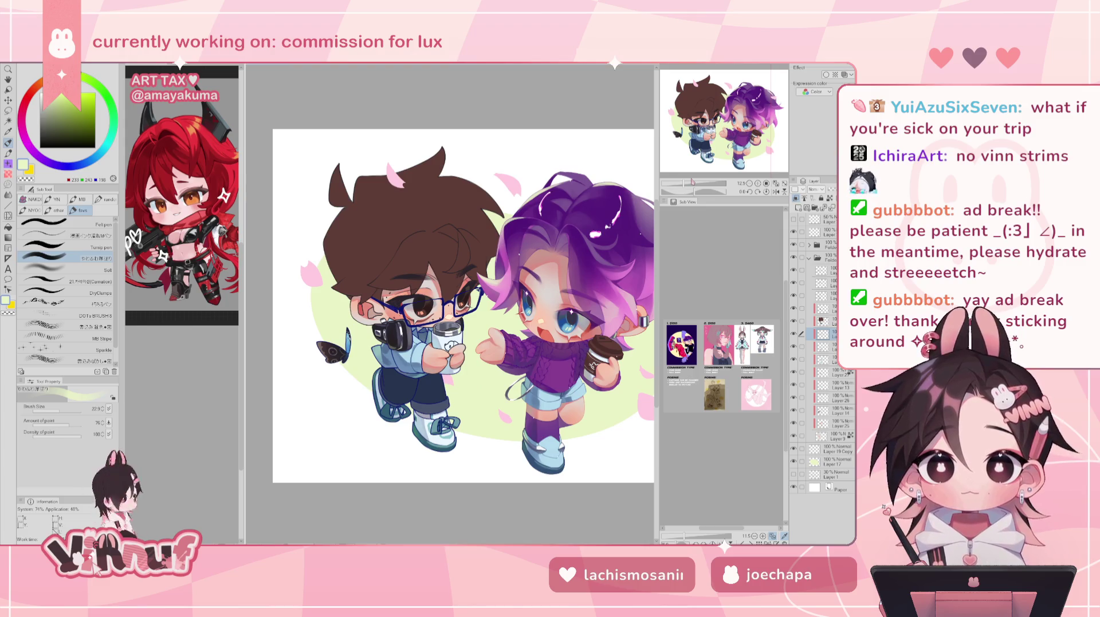
left_click_drag(684, 183, 689, 184)
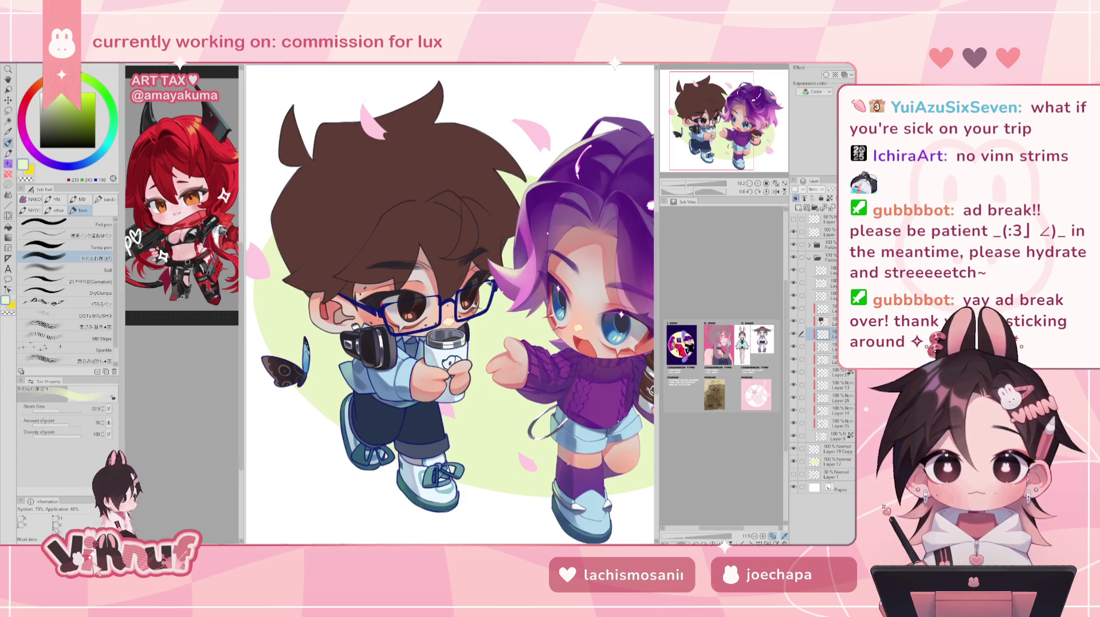
left_click_drag(707, 123, 715, 121)
Toggle the glasses-highlight and brown-hair layers to compare, then select the layer above
left_click(793, 334)
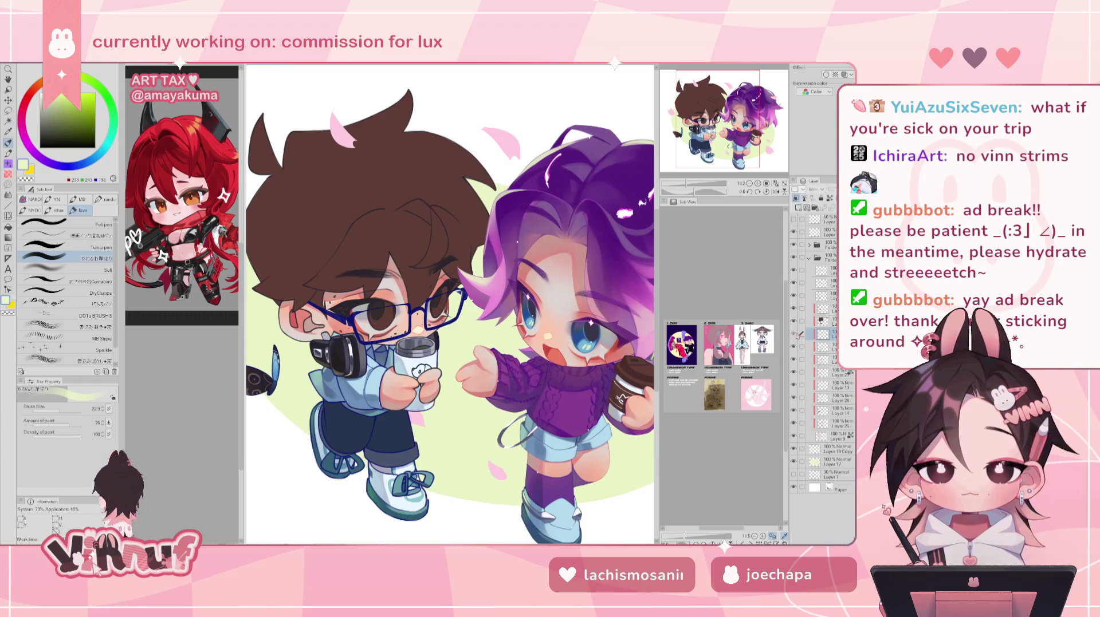
left_click(794, 334)
left_click(794, 333)
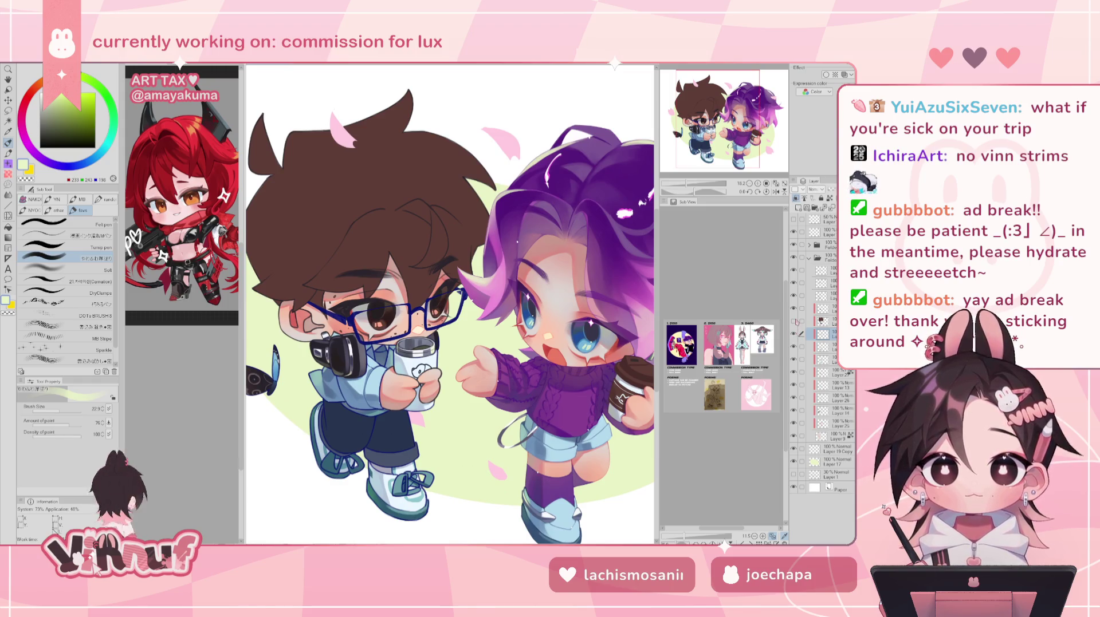
left_click(800, 334)
left_click(800, 333)
left_click(826, 318)
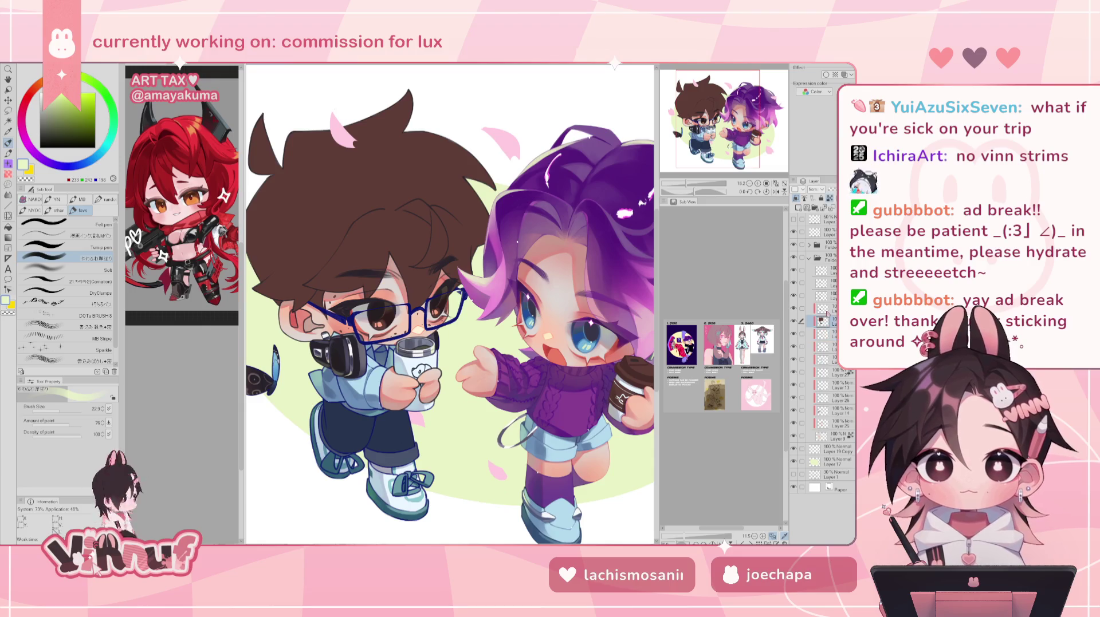
right_click(823, 322)
mouse_move(802, 441)
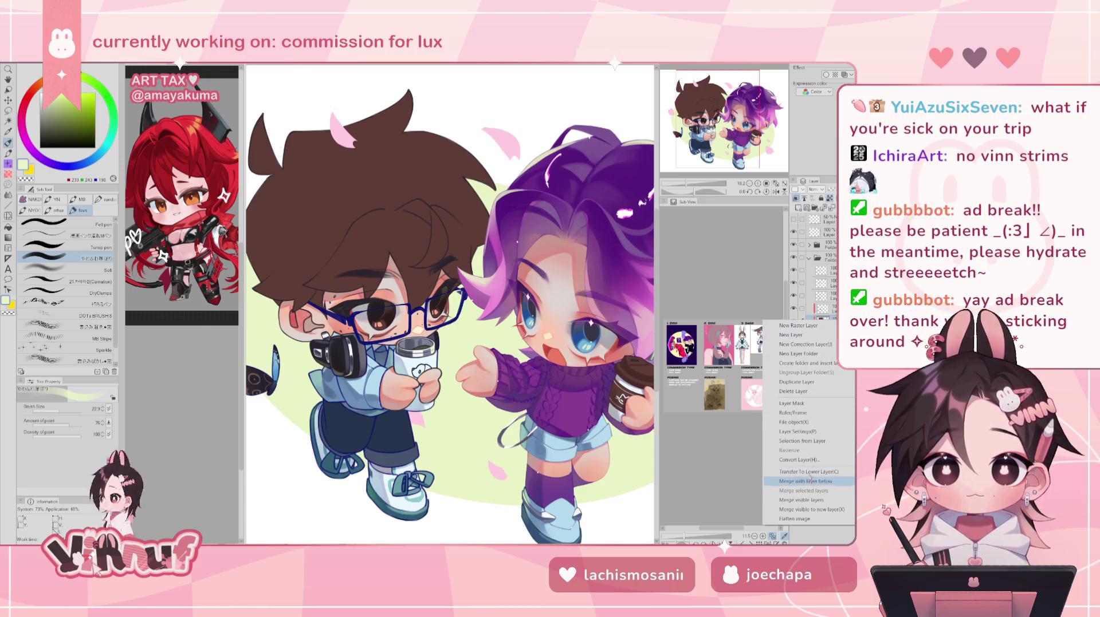
Create a selection of the boy's whole silhouette from his layer
left_click(702, 442)
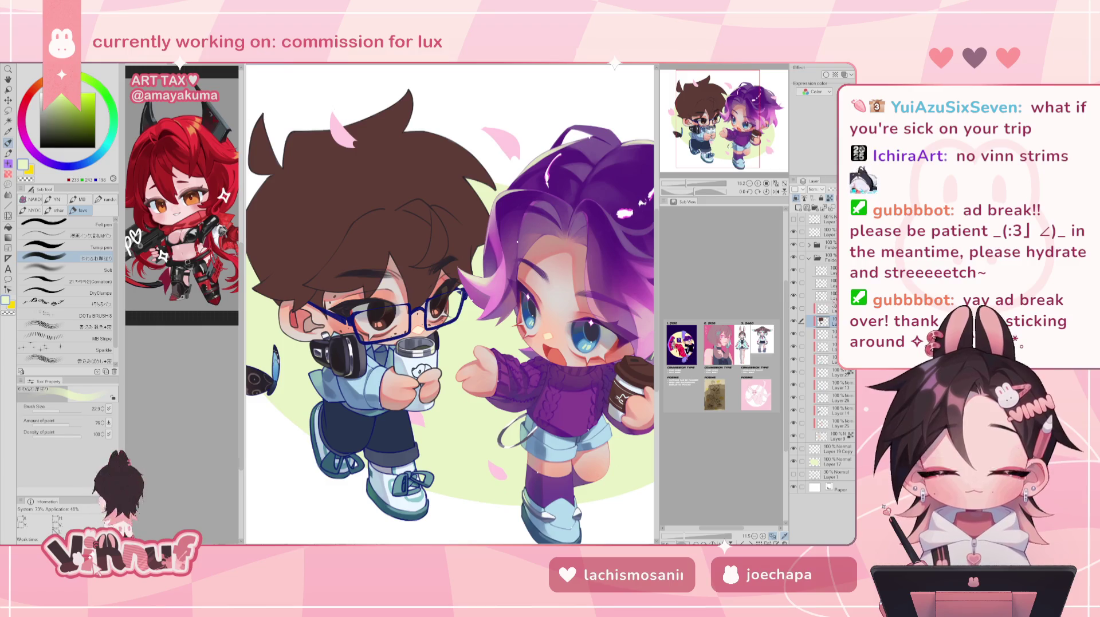
left_click(822, 309)
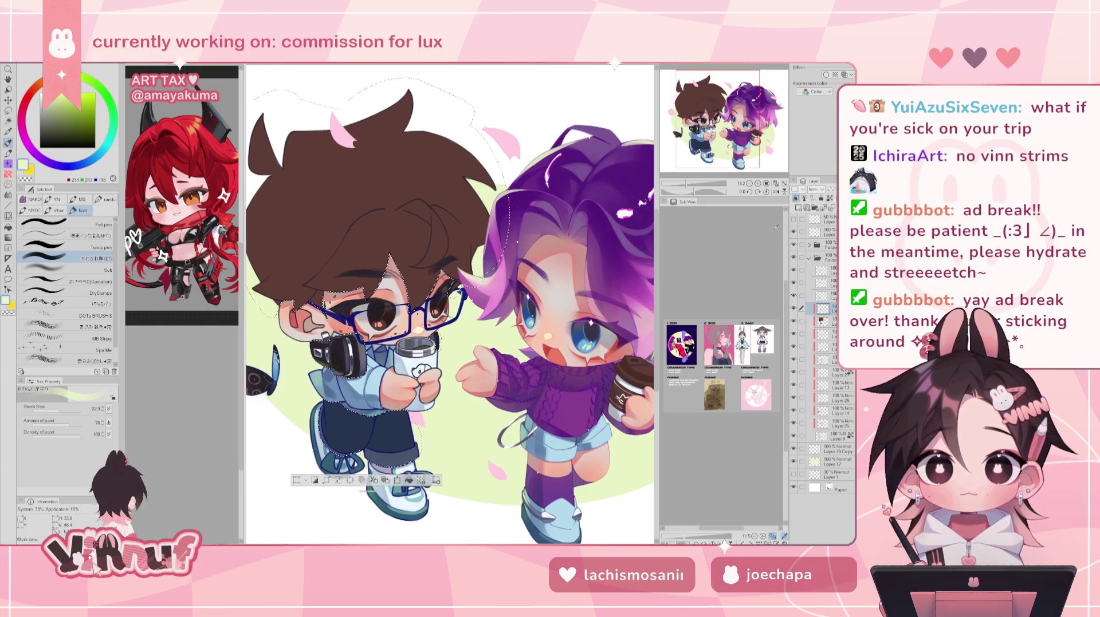
left_click_drag(446, 310, 484, 282)
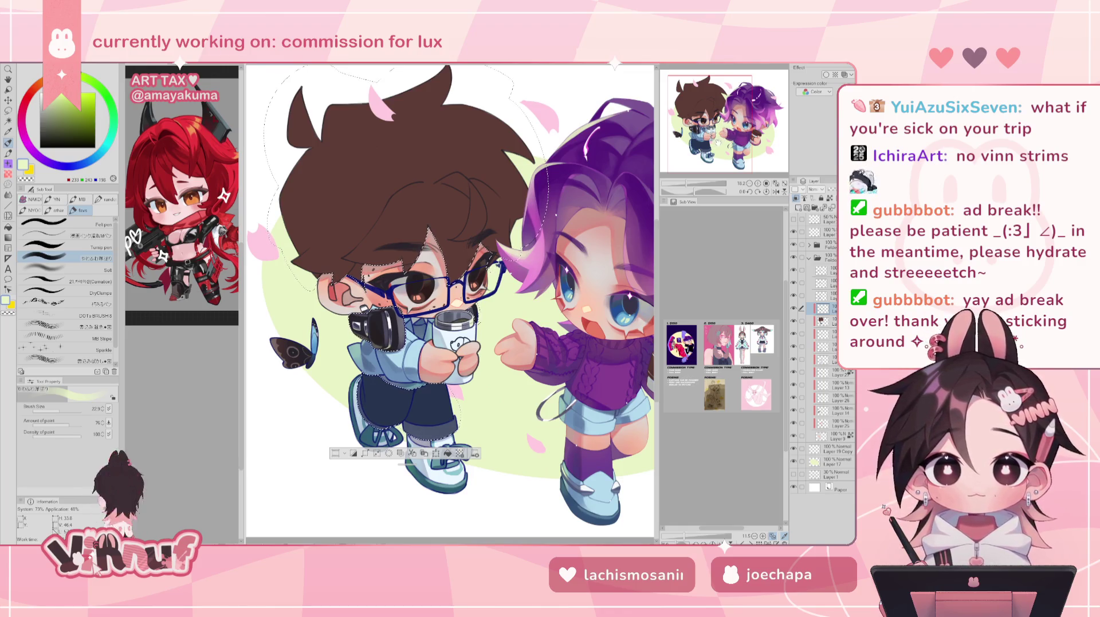
left_click_drag(687, 184, 707, 161)
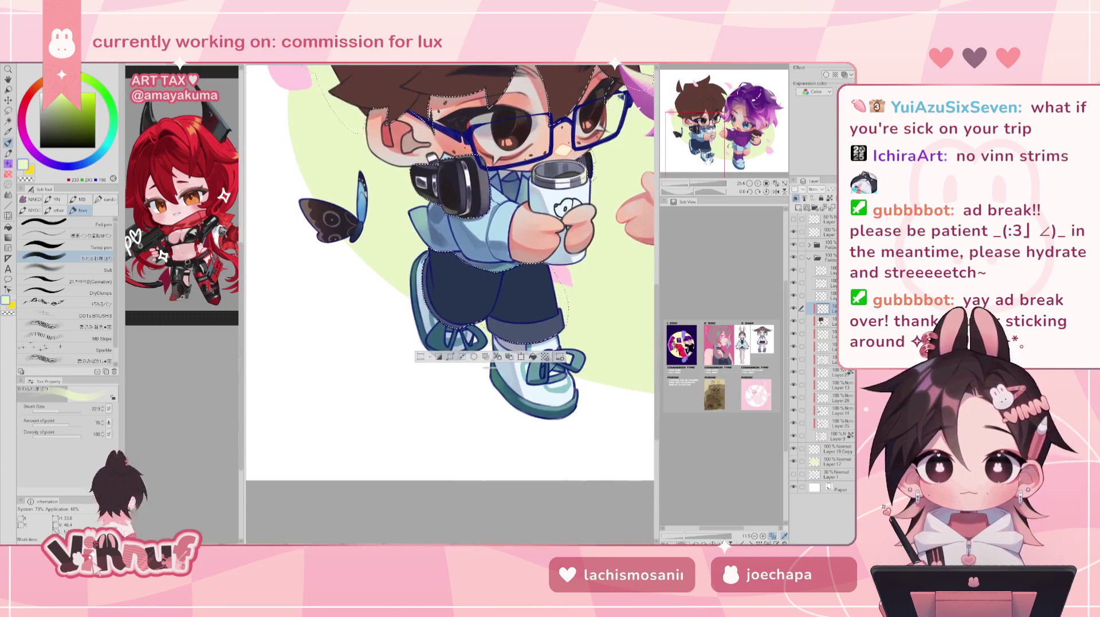
Pick dark navy as the drawing colour and enlarge the brush to 84.5
left_click(458, 292, "alt")
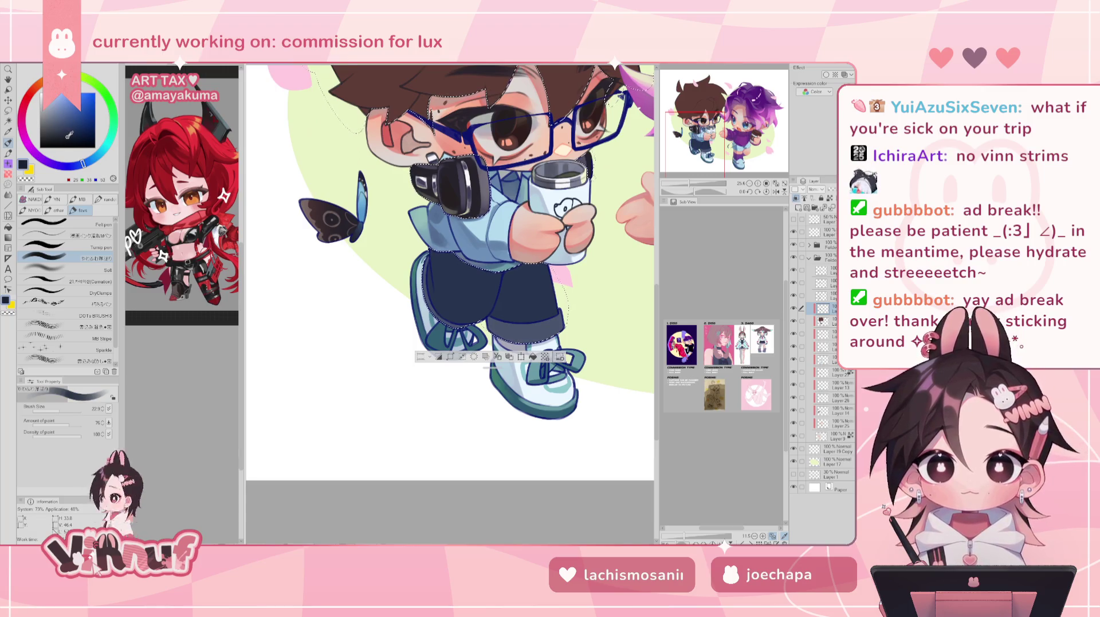
left_click(65, 408)
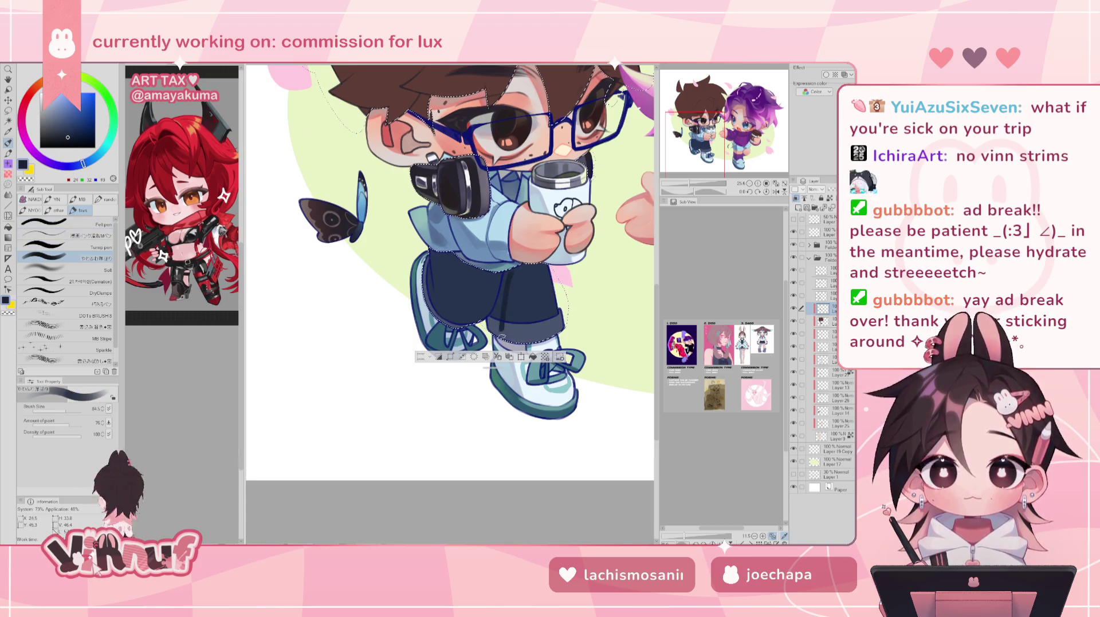
left_click_drag(699, 123, 732, 120)
left_click(701, 124)
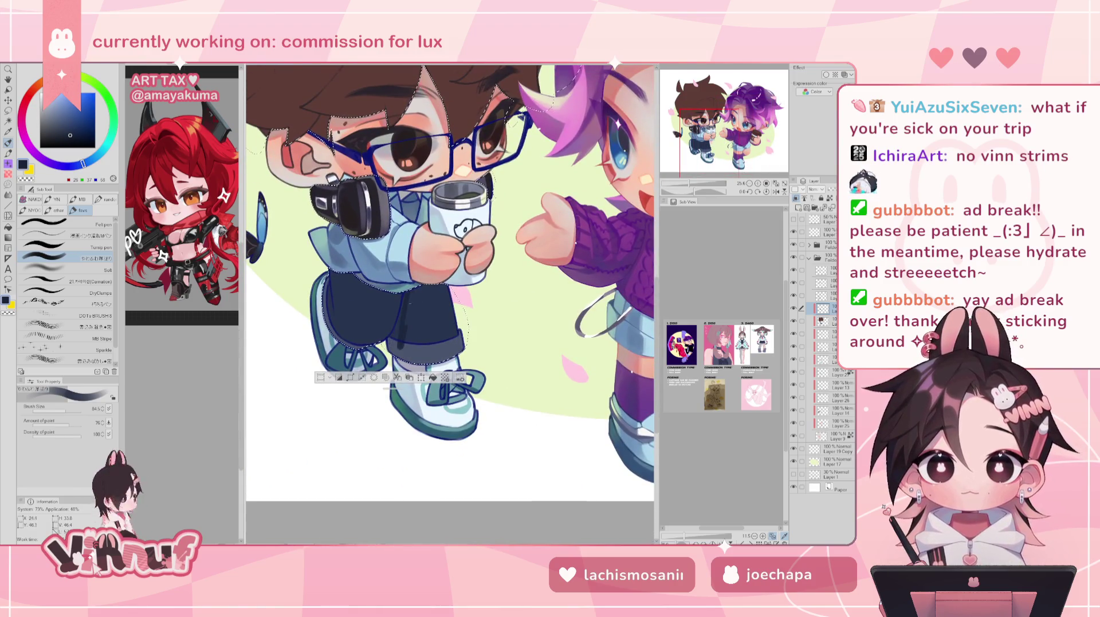
key("ctrl+minus")
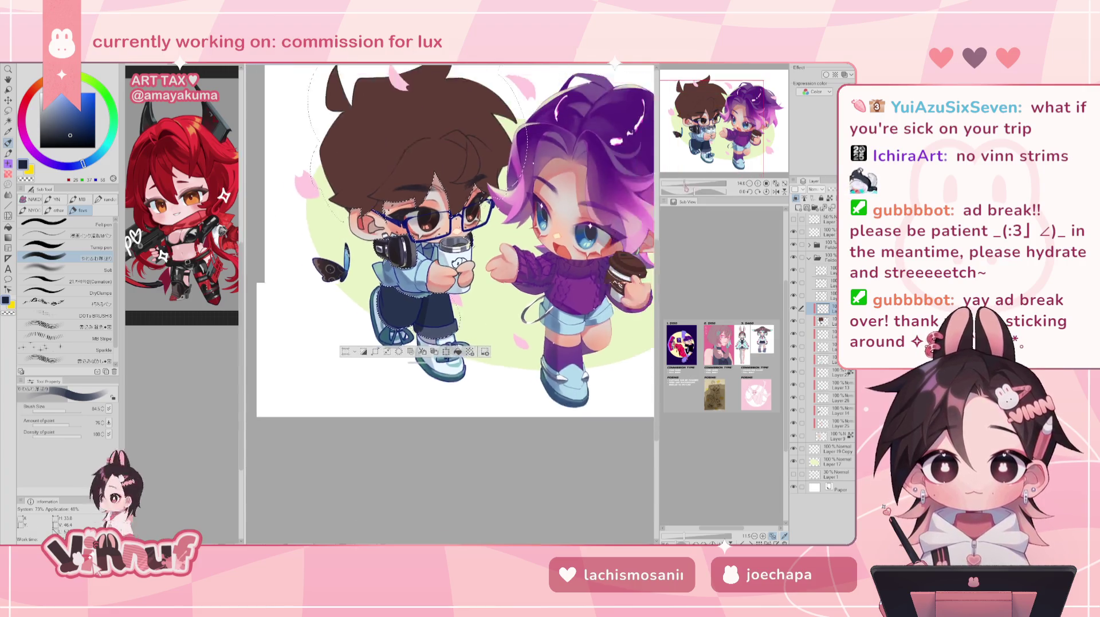
Enlarge the brush to about 221 and paint dark shading on the boy's shorts
key("ctrl+plus")
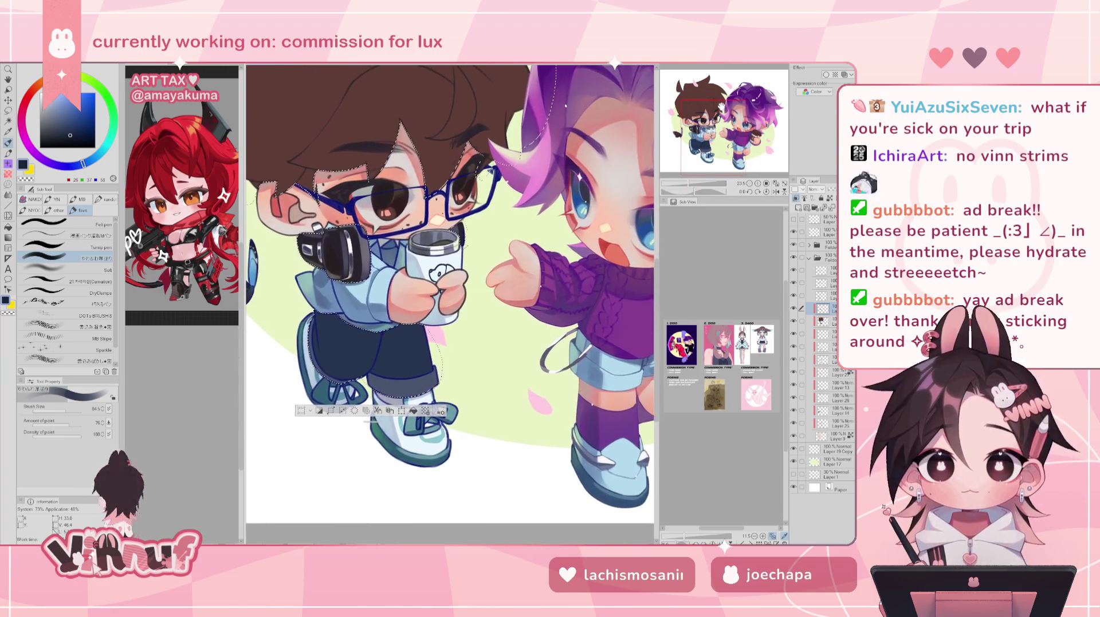
left_click_drag(64, 410, 72, 412)
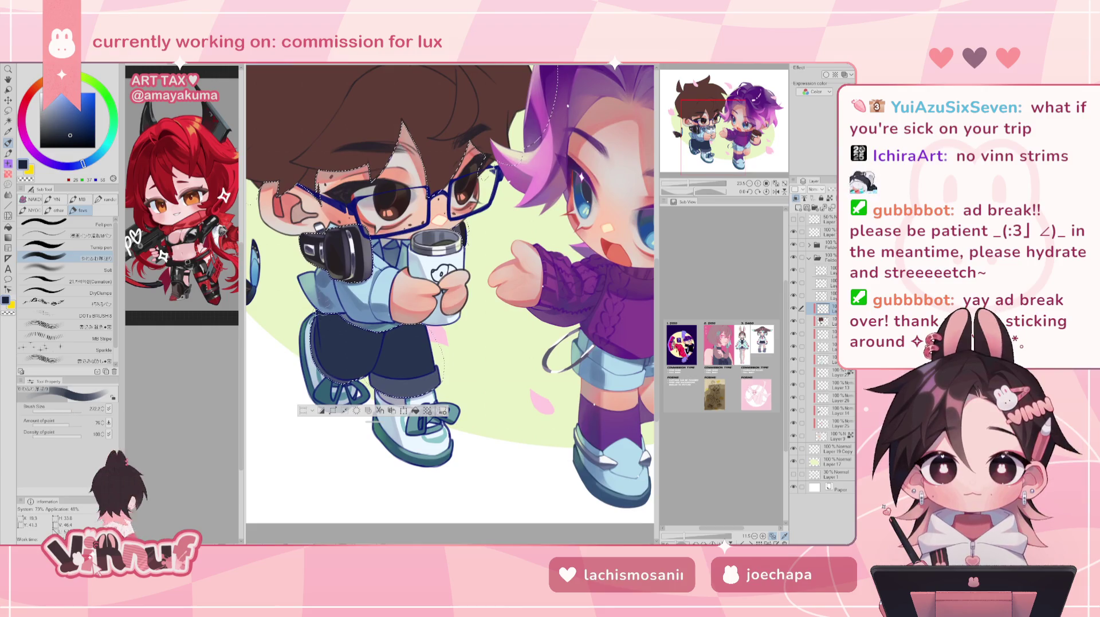
left_click_drag(315, 352, 322, 323)
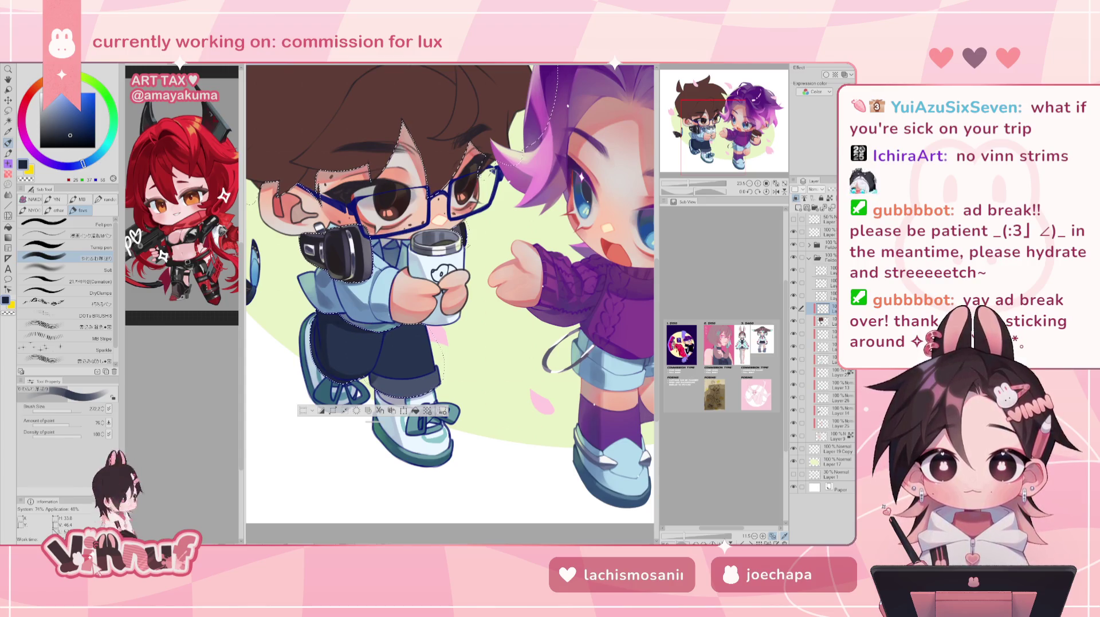
Reduce the pen to 111.3 and draw dark crease lines on the shorts, checking the mirrored view
key("h")
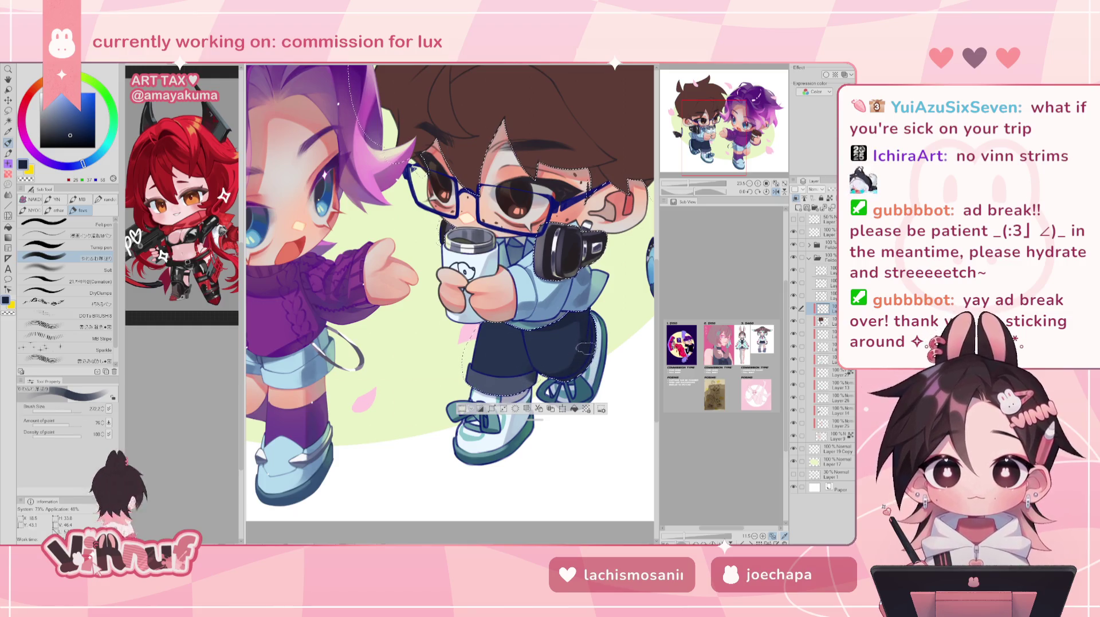
key("h")
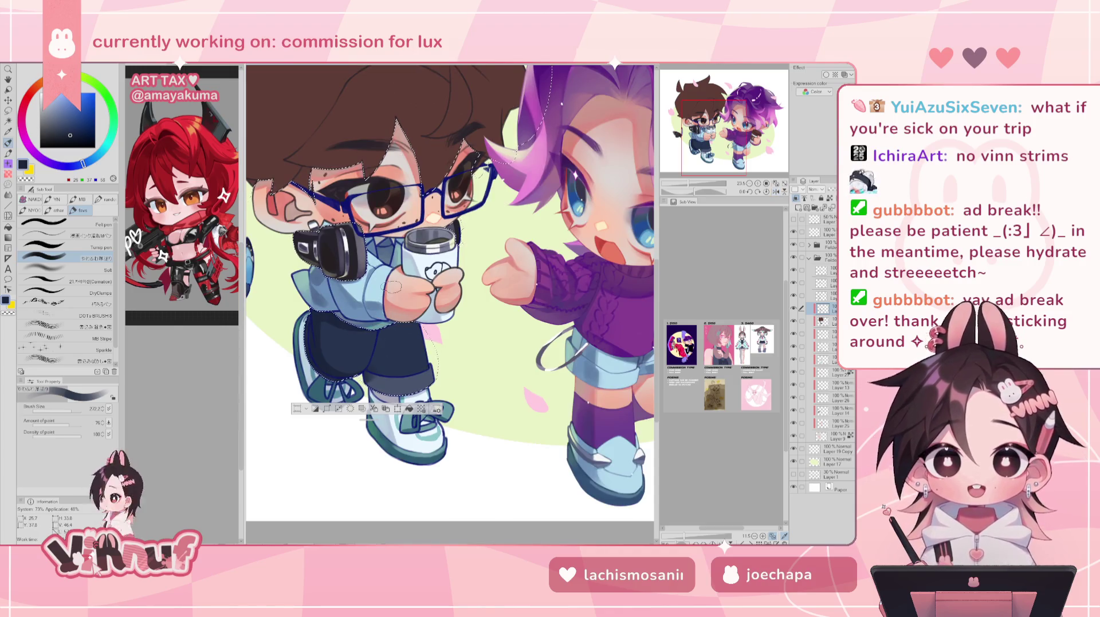
key("e")
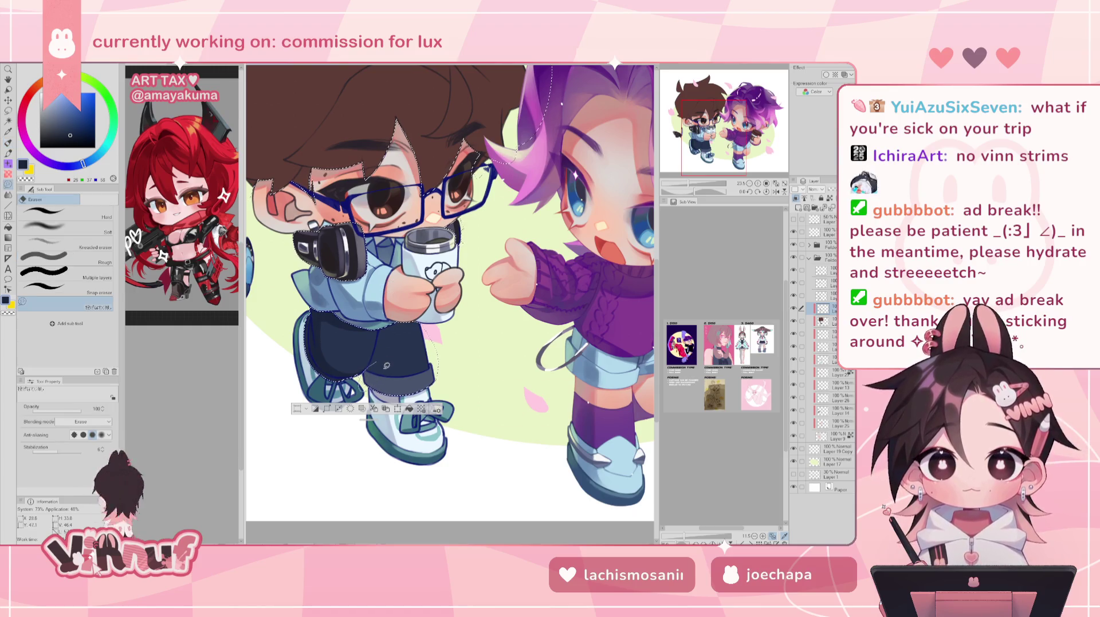
key("p")
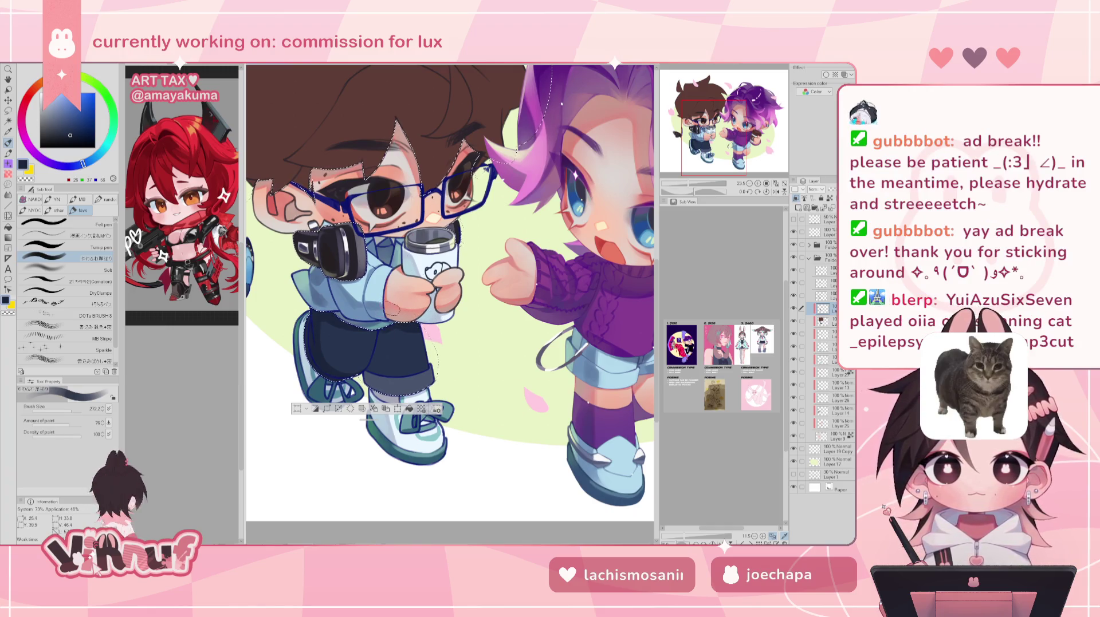
key("bracketleft")
key("bracketleft")
key("bracketleft")
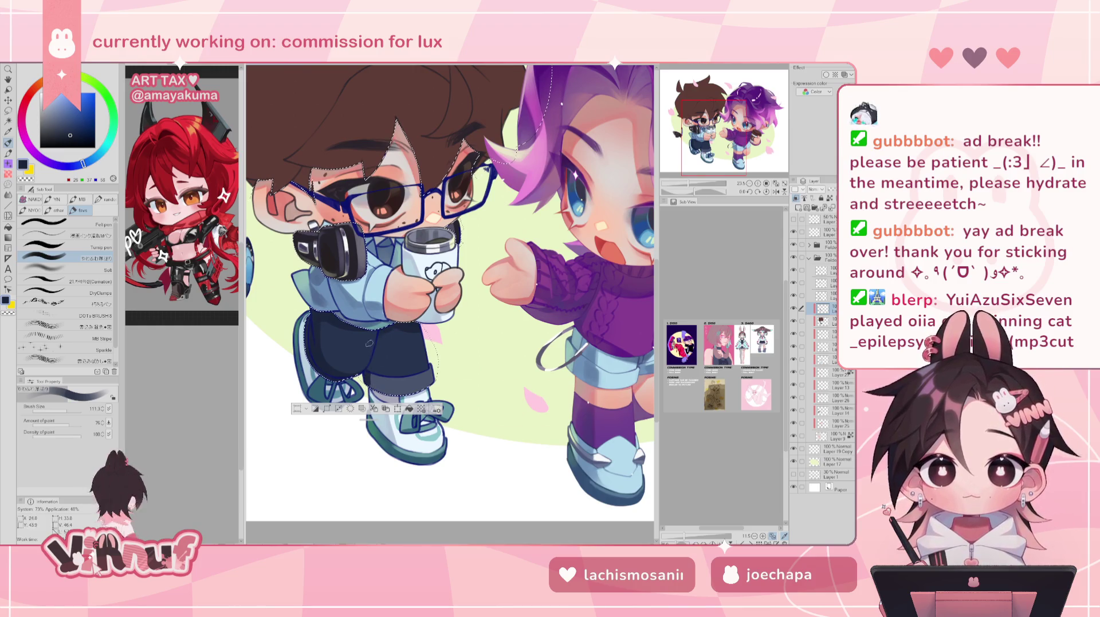
left_click_drag(369, 343, 381, 381)
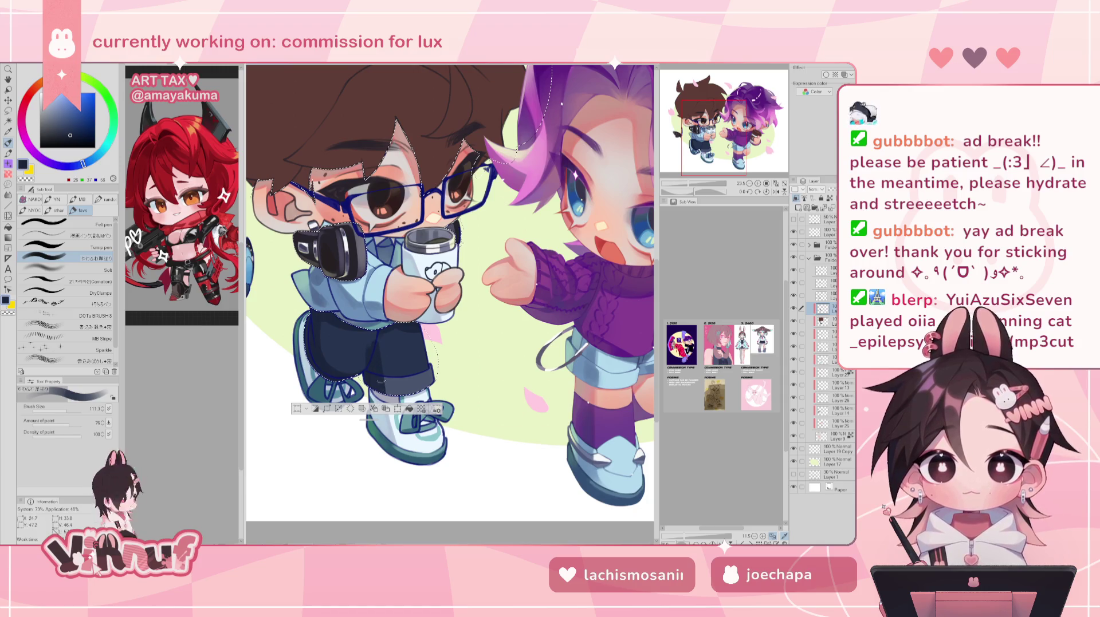
left_click_drag(381, 334, 375, 391)
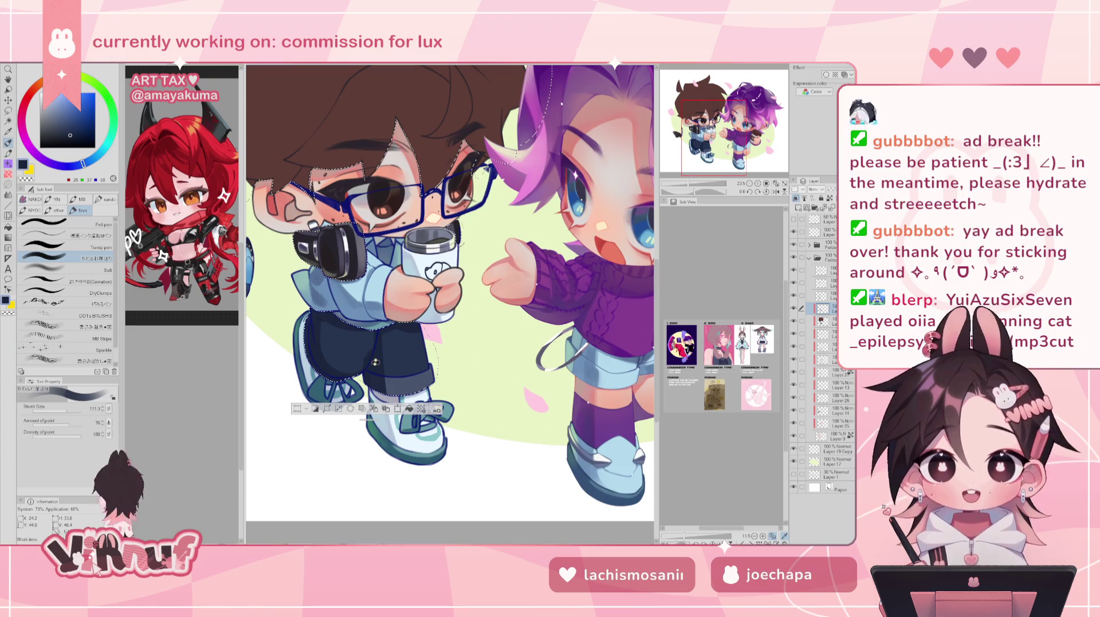
key("h")
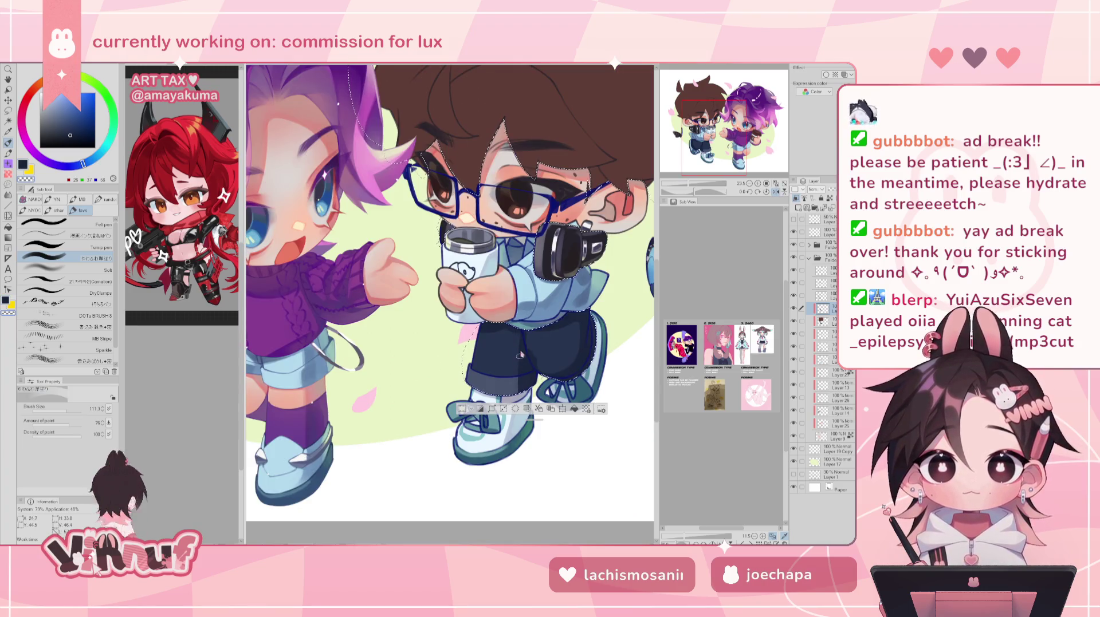
left_click(516, 337, "alt")
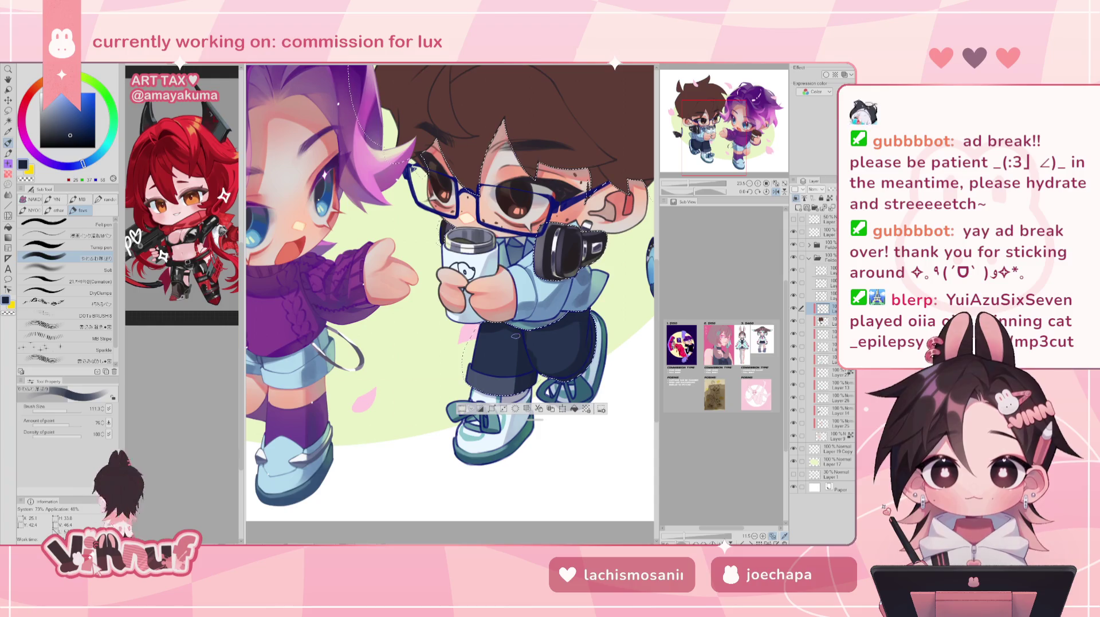
mouse_move(459, 287)
left_mouse_down()
mouse_move(475, 295)
mouse_move(410, 267)
left_mouse_up()
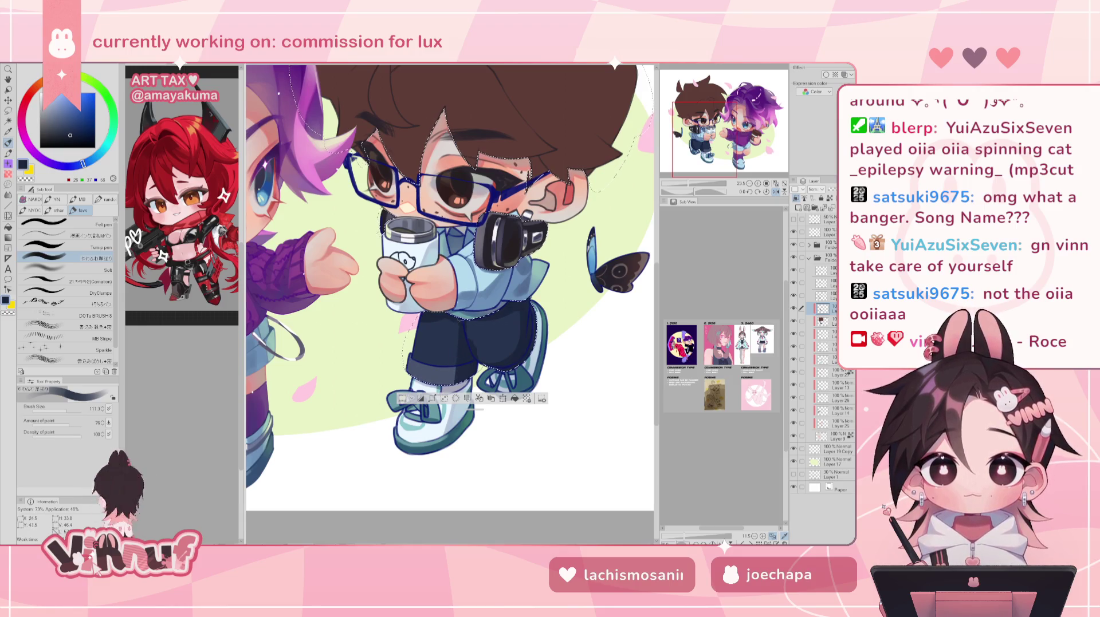
key("h")
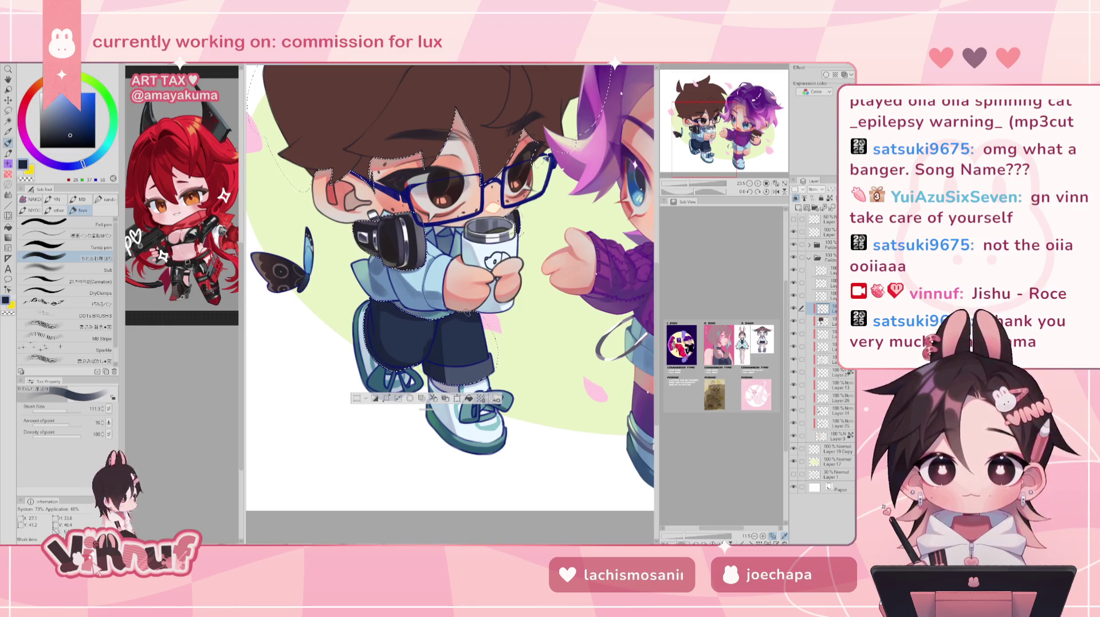
left_click_drag(424, 409, 423, 535)
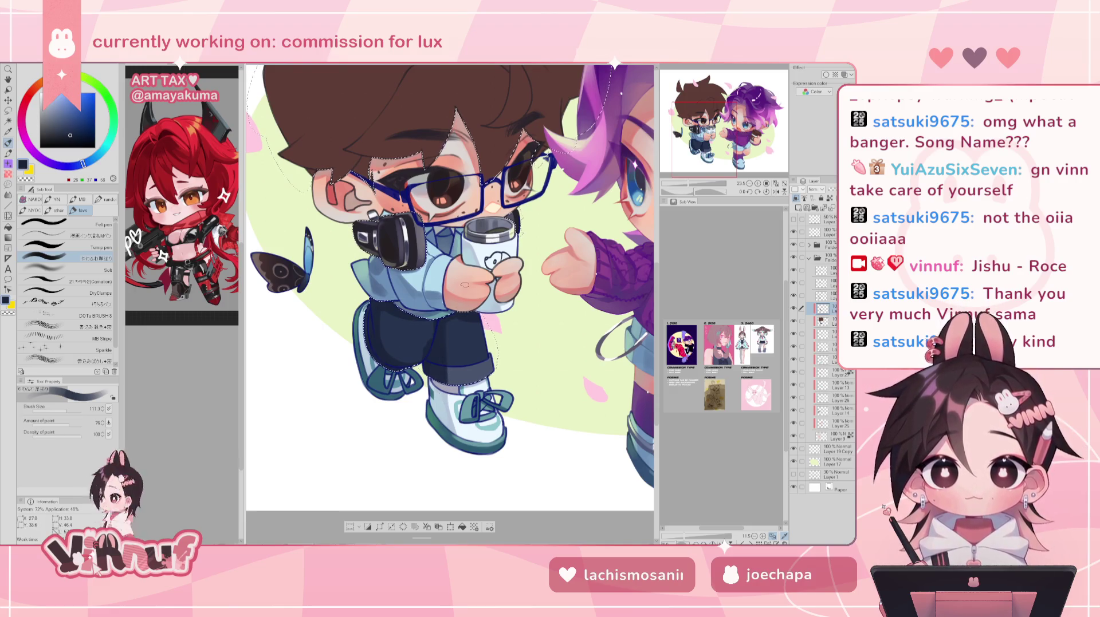
key("e")
key("h")
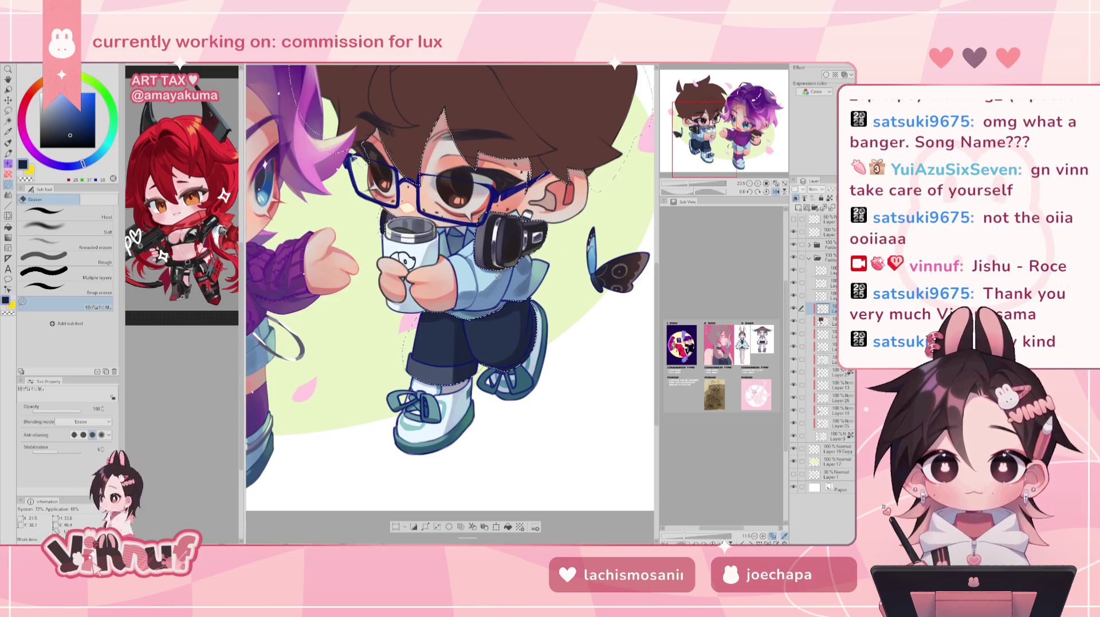
key("p")
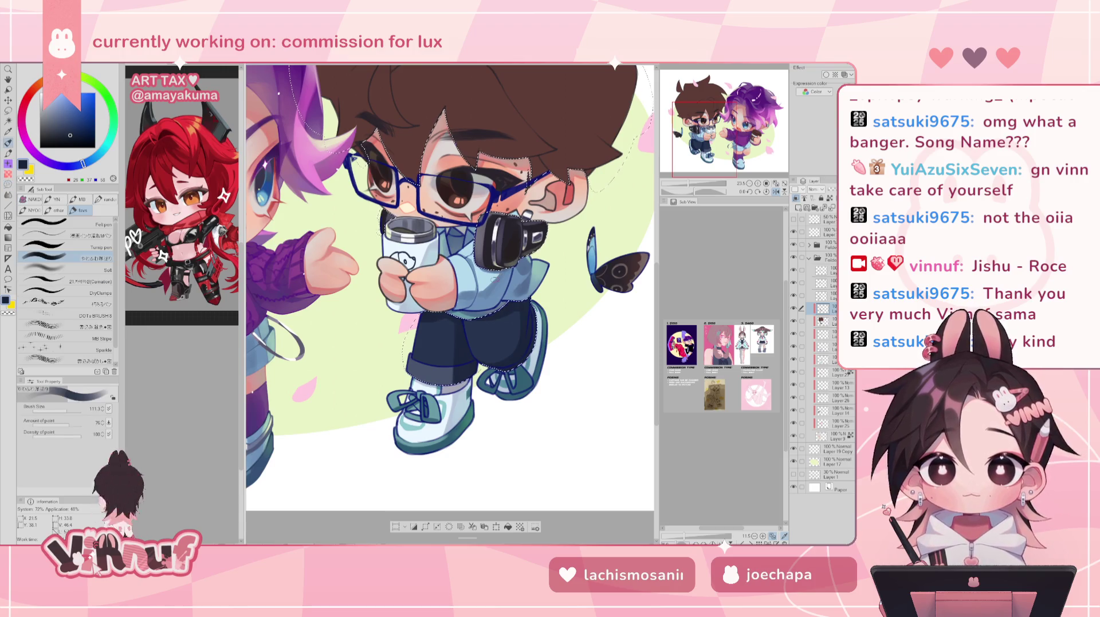
key("h")
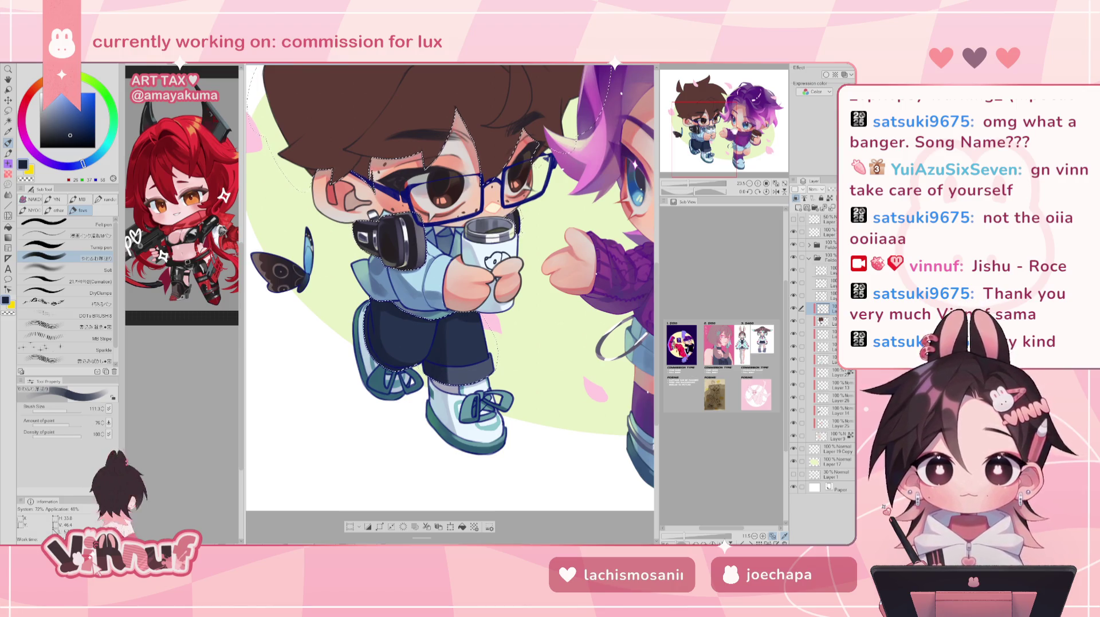
left_click_drag(453, 300, 393, 307)
left_click_drag(739, 124, 737, 122)
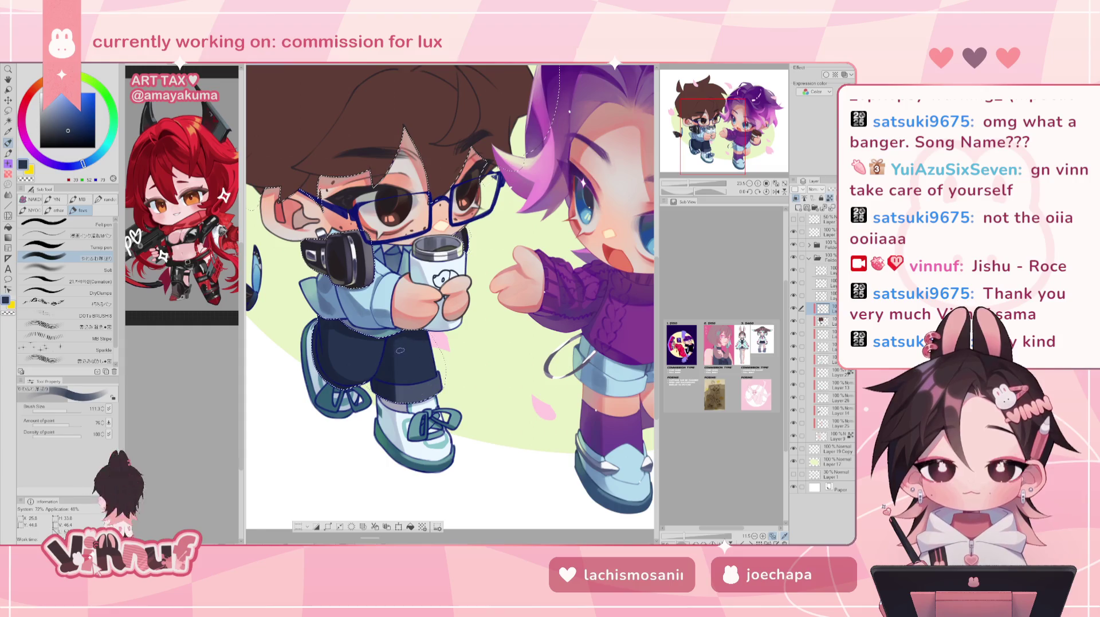
Sample the pants' navy, lighten it, and reduce the brush to 48.8 for detail shading
left_click(390, 375, "alt")
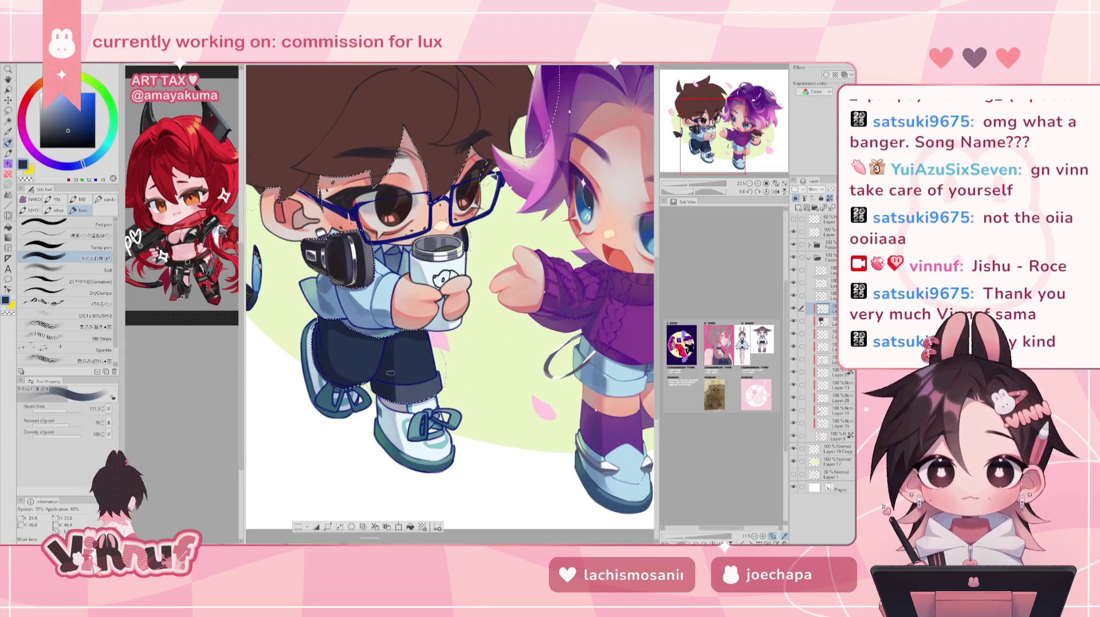
left_click_drag(68, 130, 61, 125)
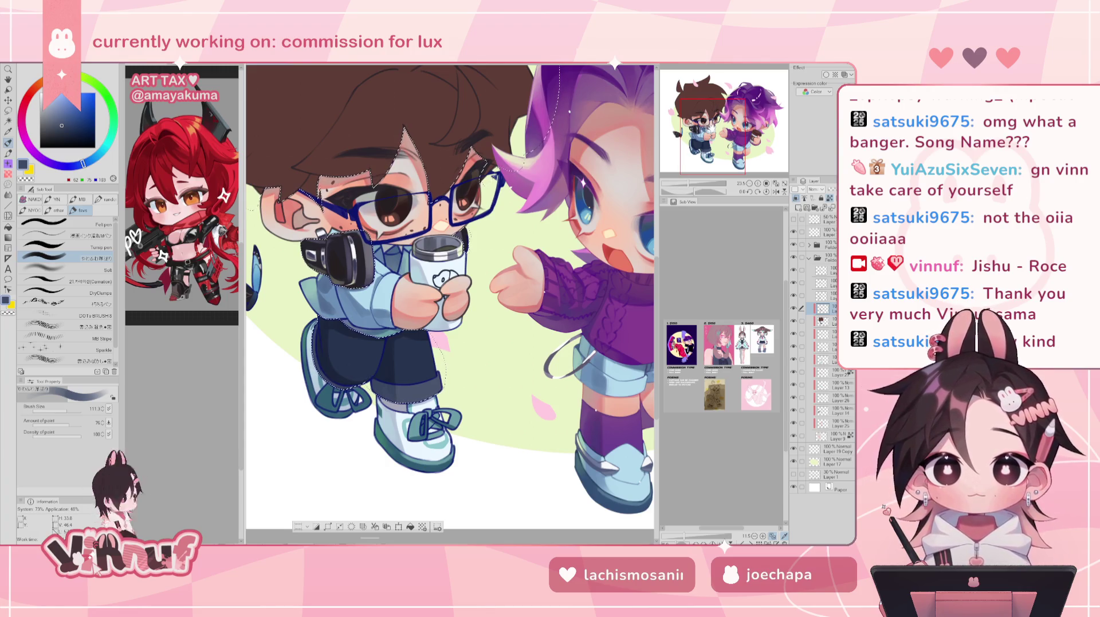
left_click(392, 390, "alt")
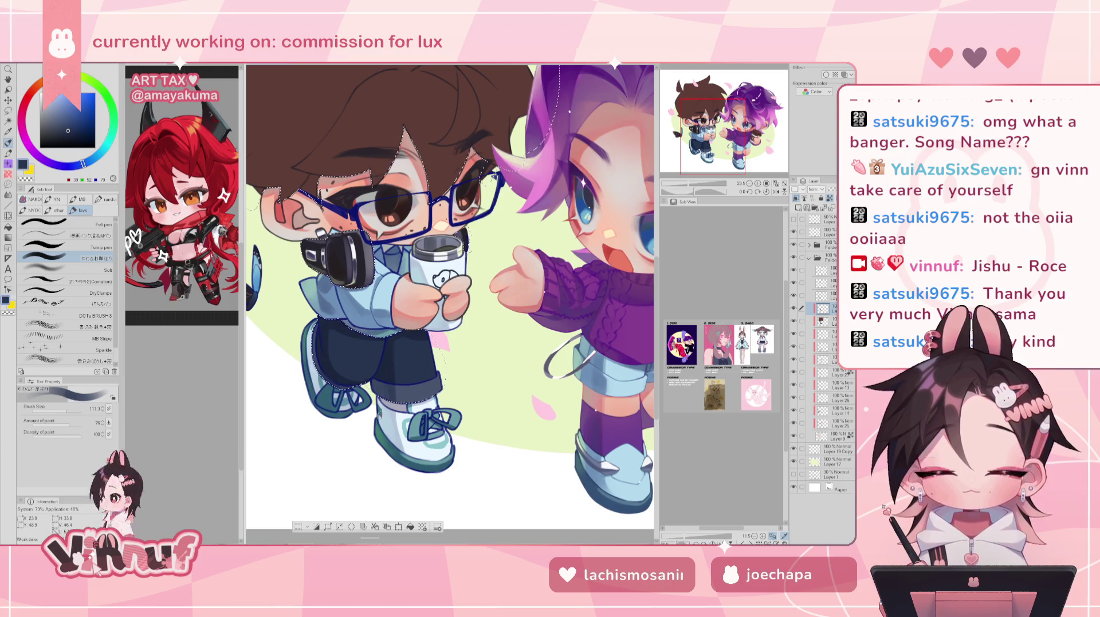
key("bracketleft")
key("bracketleft")
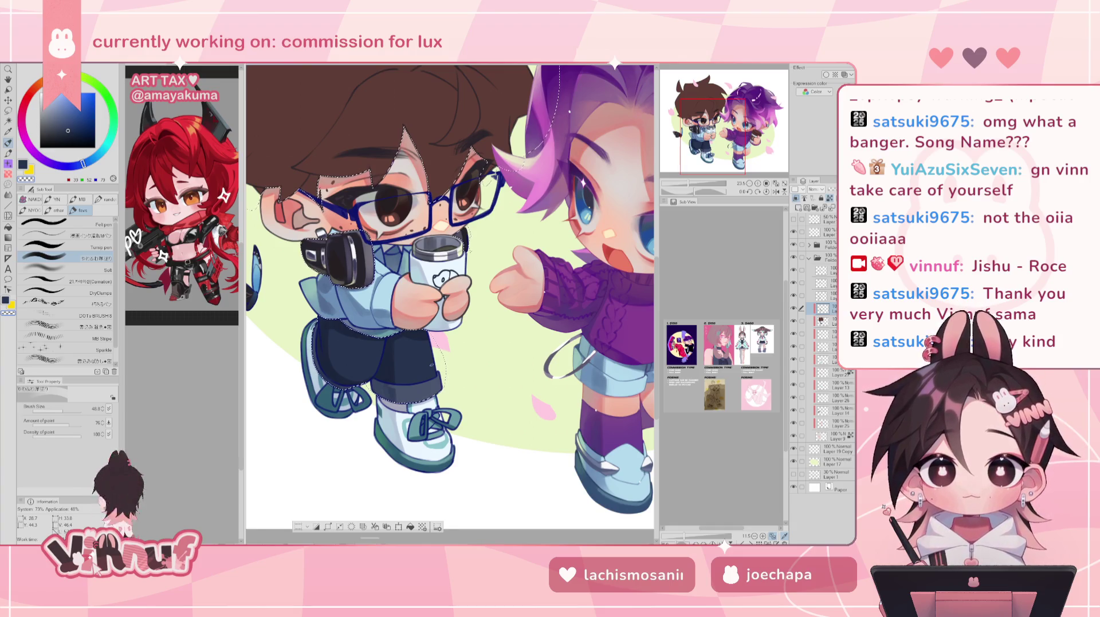
Shade the shorts with sampled lighter navy, background green and dark navy, brush at 84.5
left_click(396, 390, "alt")
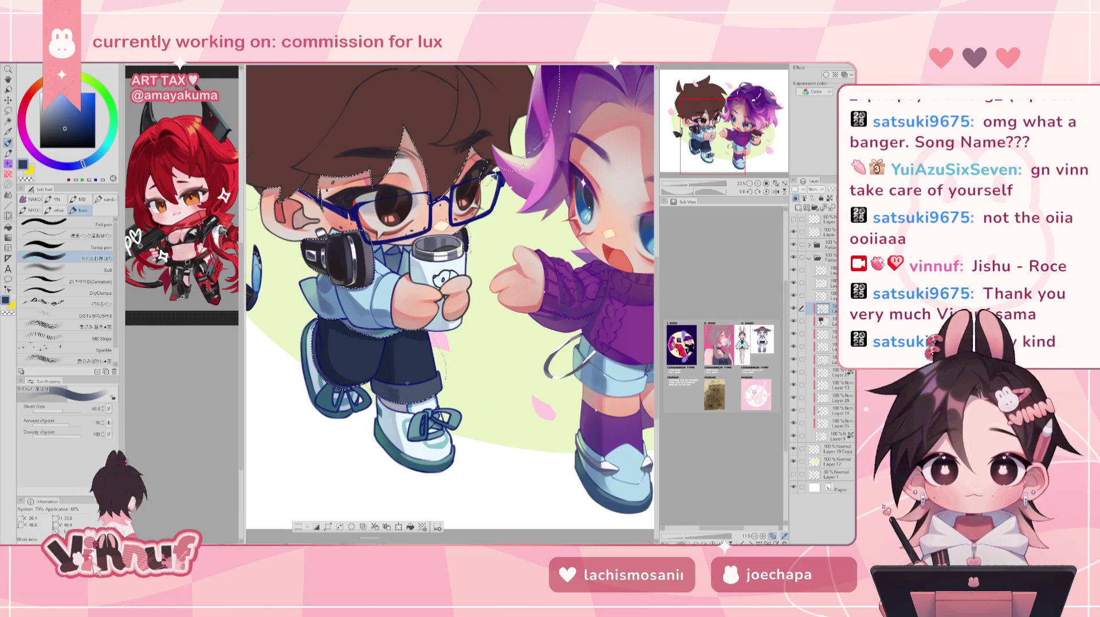
left_click(491, 352, "alt")
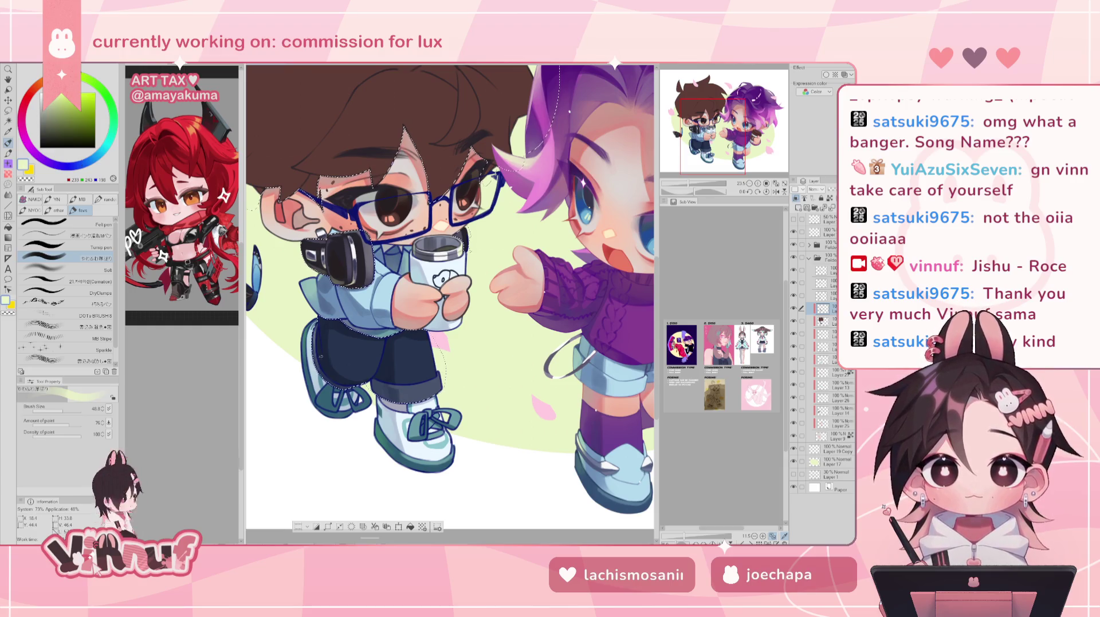
left_click(293, 335, "alt")
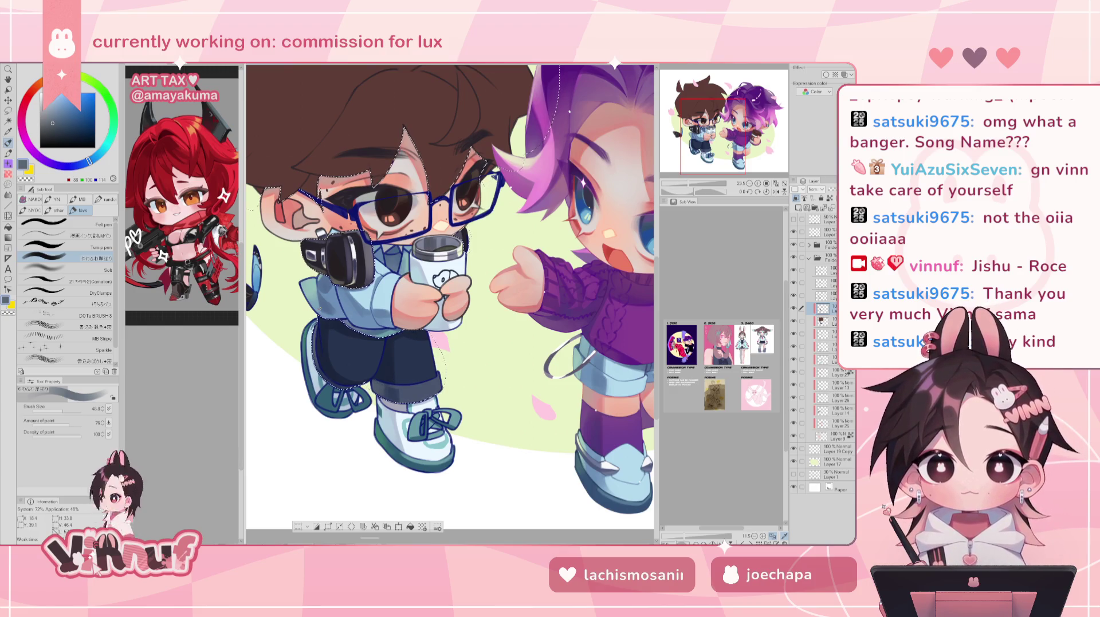
left_click(327, 337, "alt")
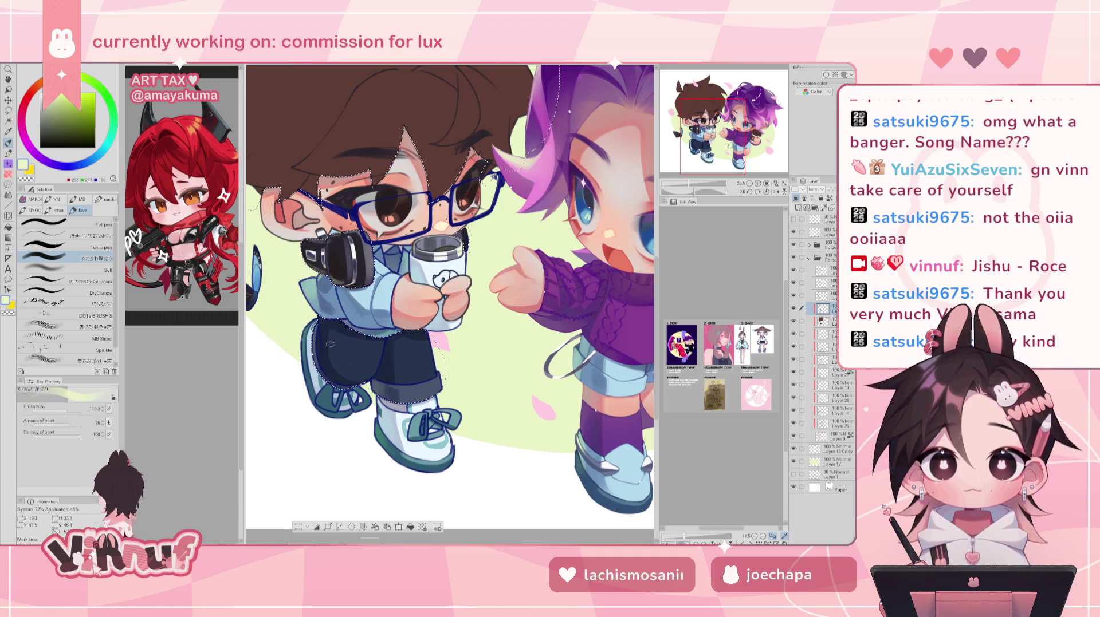
left_click(324, 327, "alt")
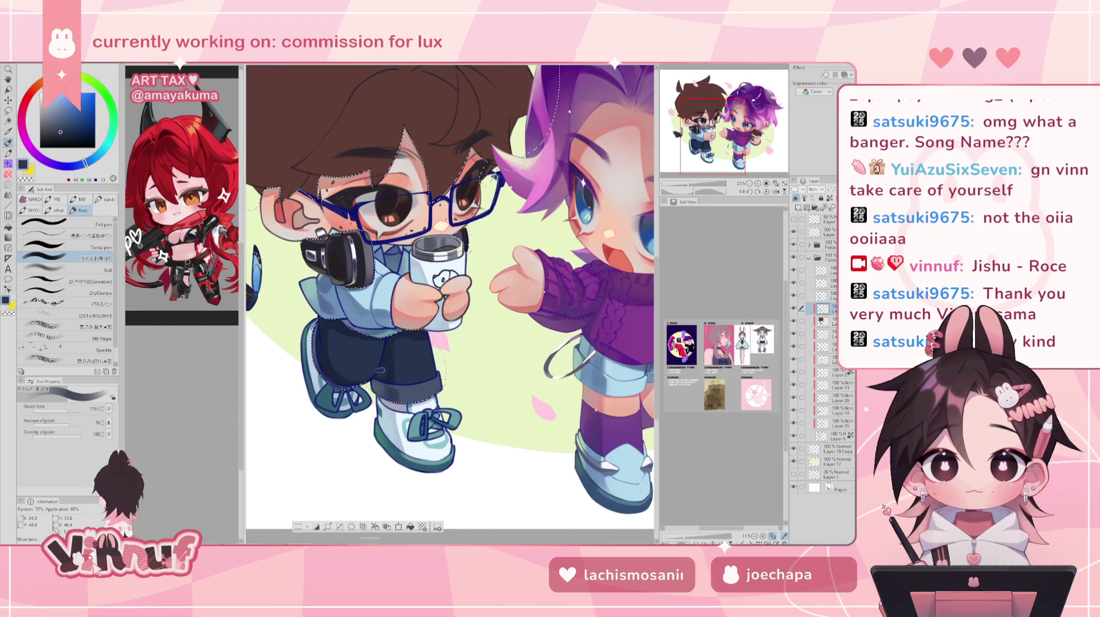
key("bracketleft")
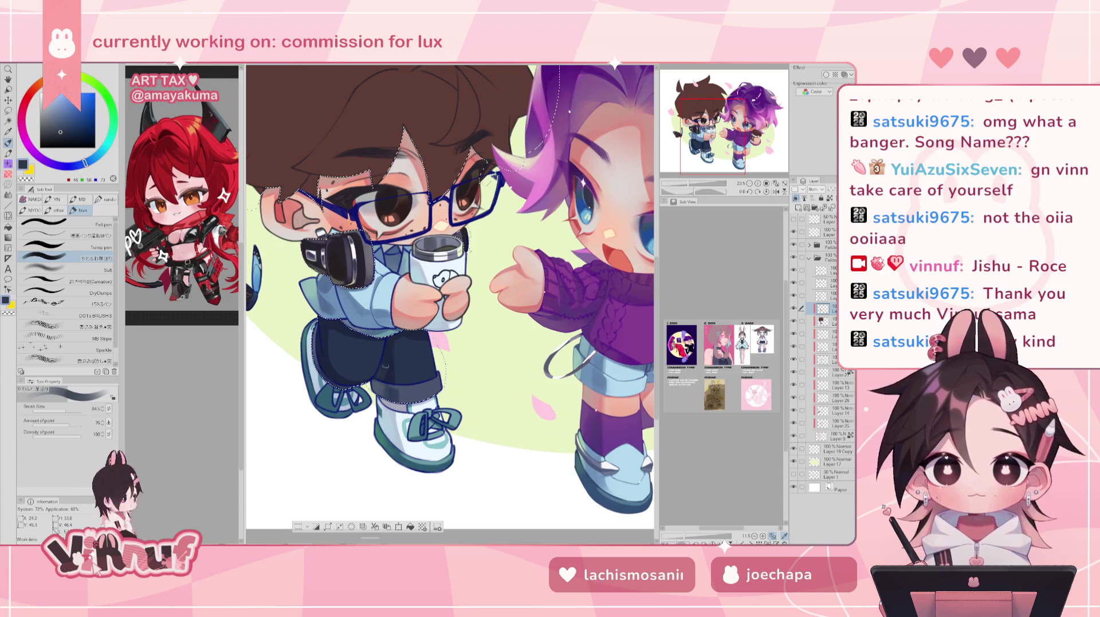
Alternate between darker and slightly lighter navy sampled from the pants, ending on the lighter shade
key("h")
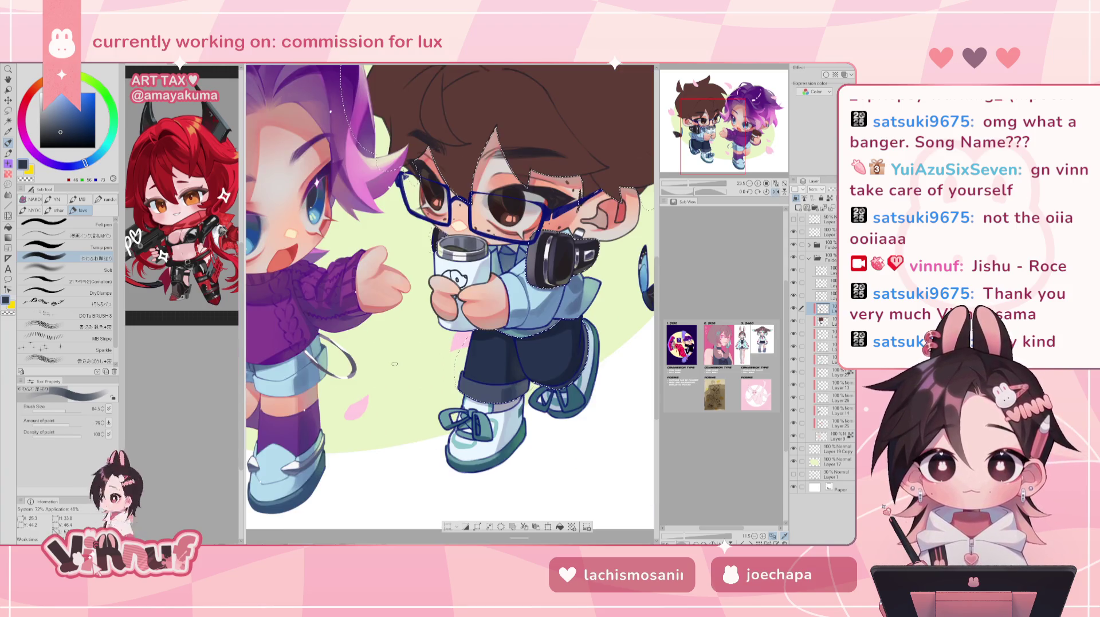
key("h")
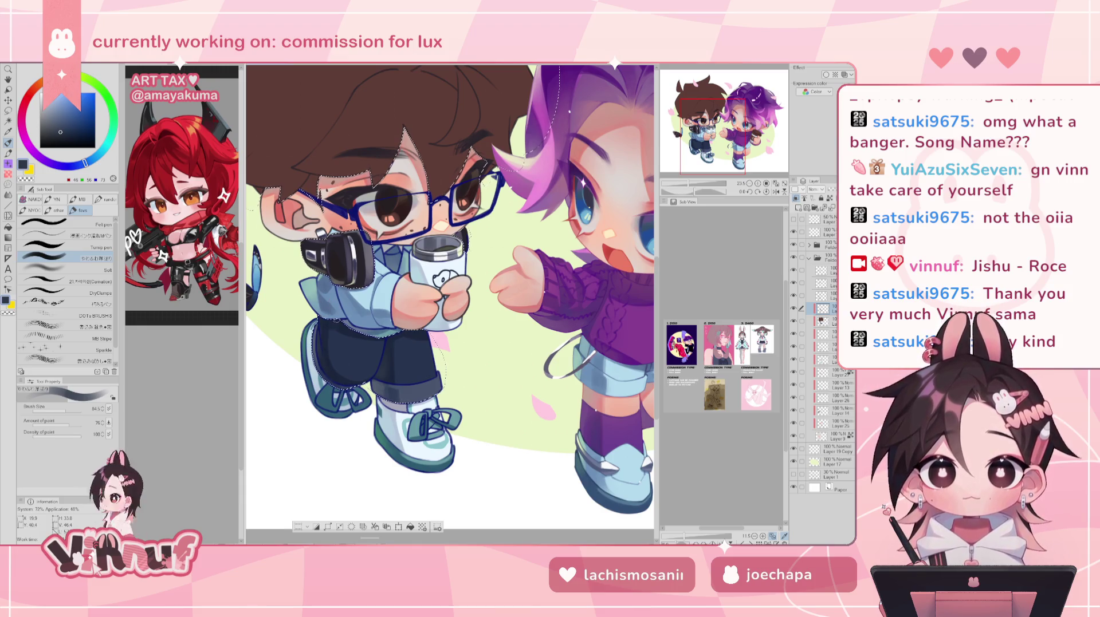
left_click(325, 326, "alt")
left_click(323, 344, "alt")
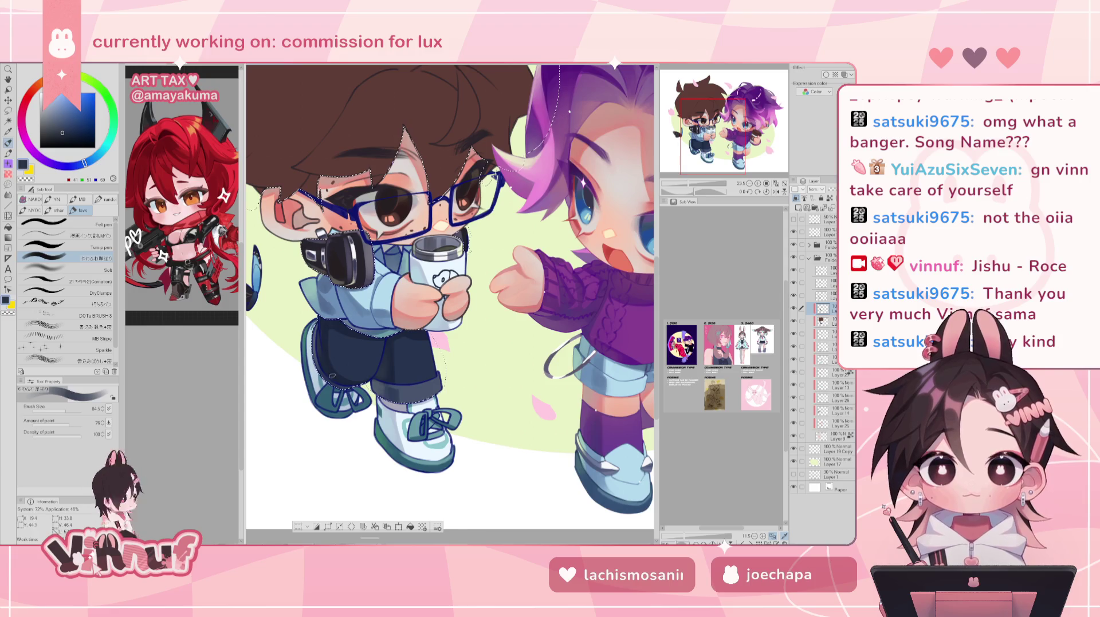
left_click(325, 327, "alt")
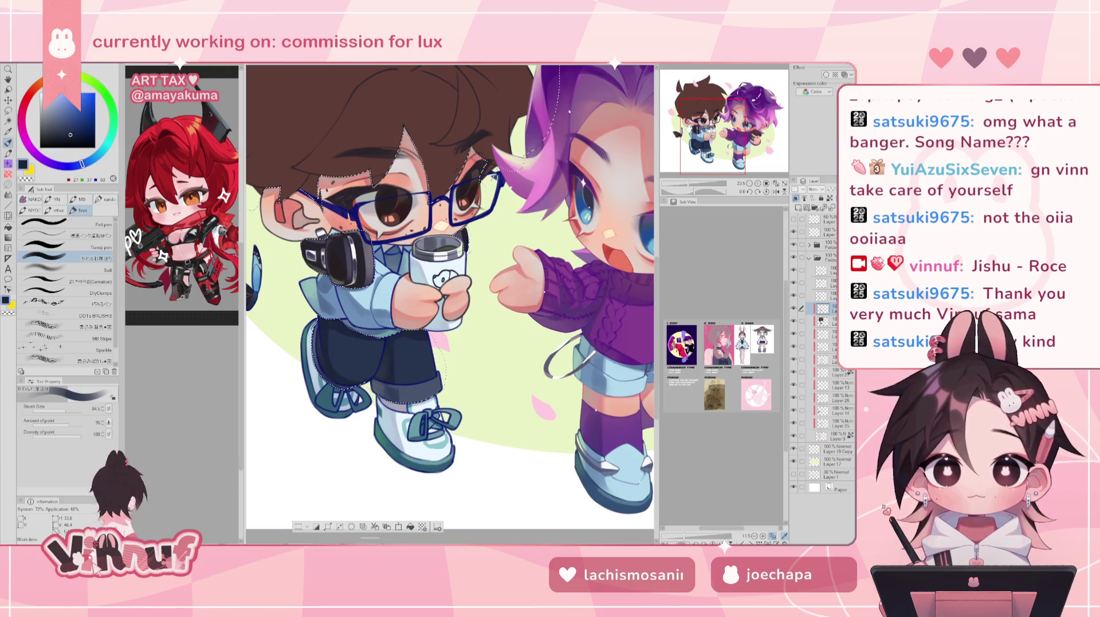
left_click(389, 375, "alt")
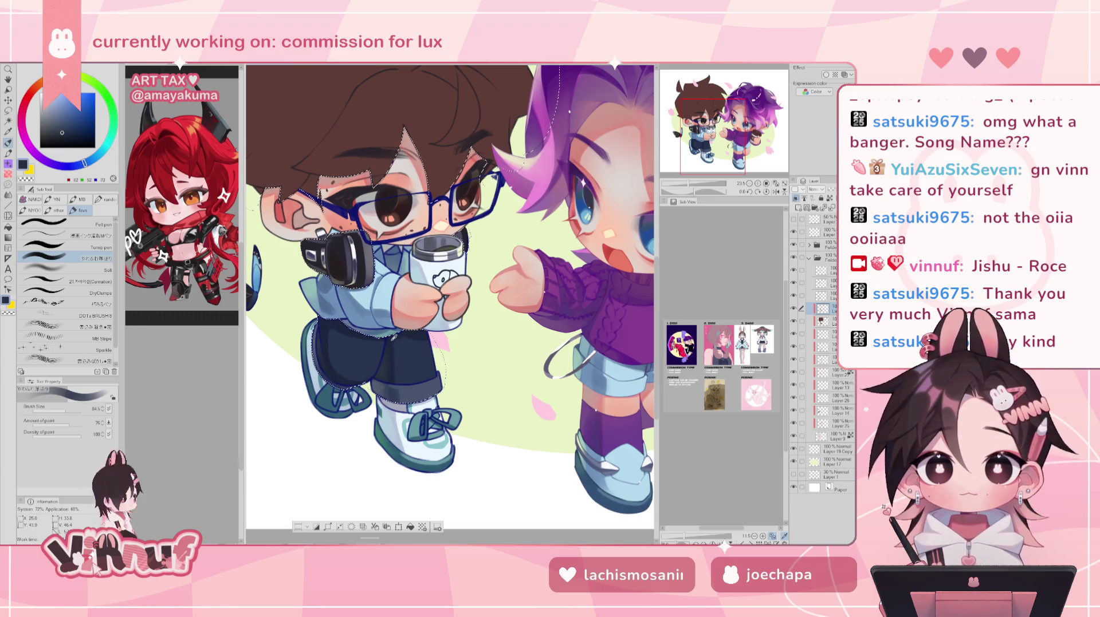
left_click(392, 332, "alt")
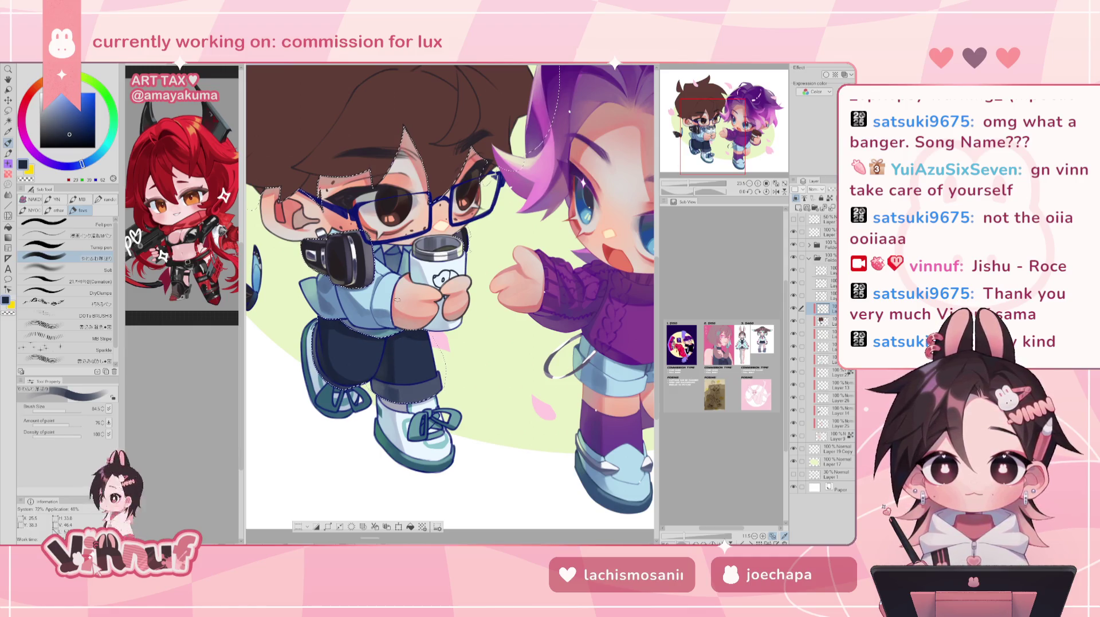
left_click(391, 383, "alt")
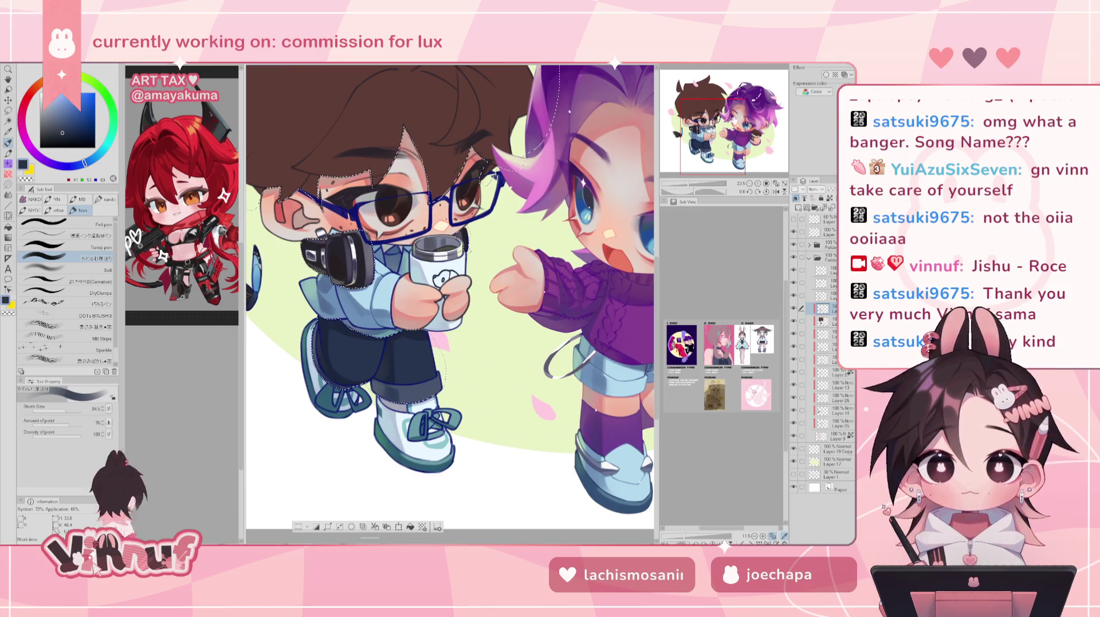
Brush a deeper navy over the boy's pants to even them out, then resample darker navy
scroll(397, 337, "down", 2)
scroll(397, 337, "down", 1)
scroll(397, 337, "down", 2)
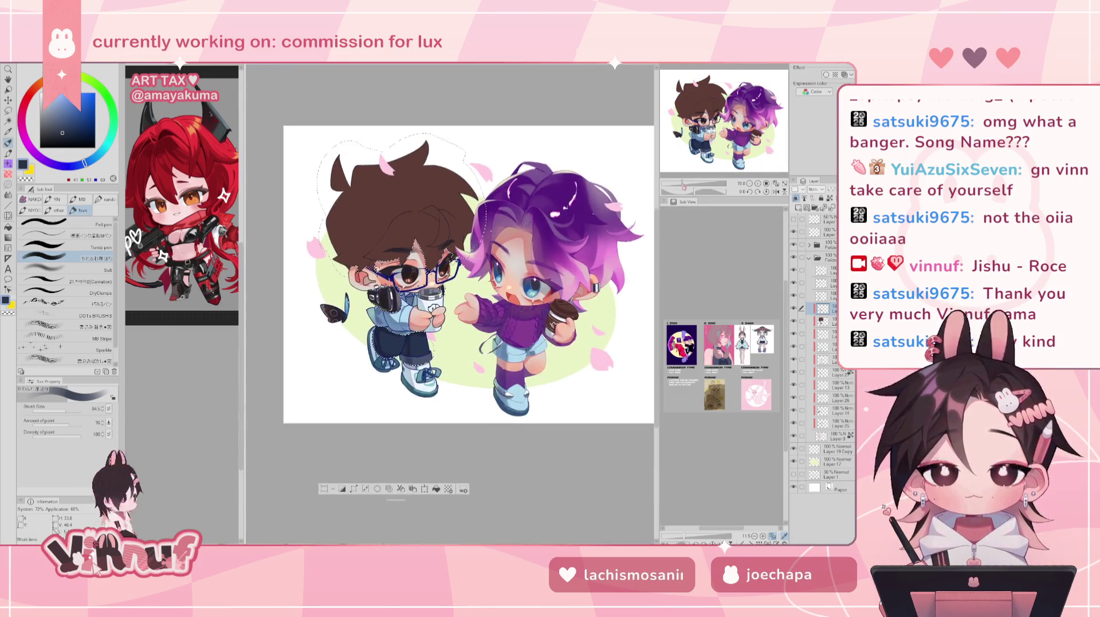
scroll(448, 304, "up", 1)
scroll(449, 304, "up", 1)
scroll(449, 304, "up", 1)
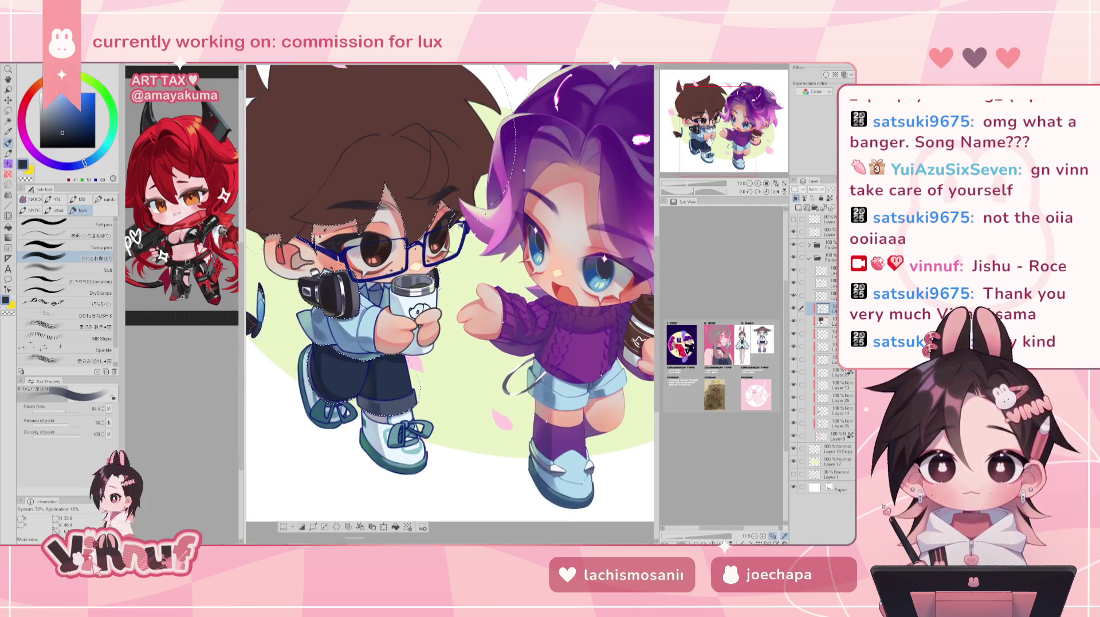
left_click_drag(710, 142, 707, 144)
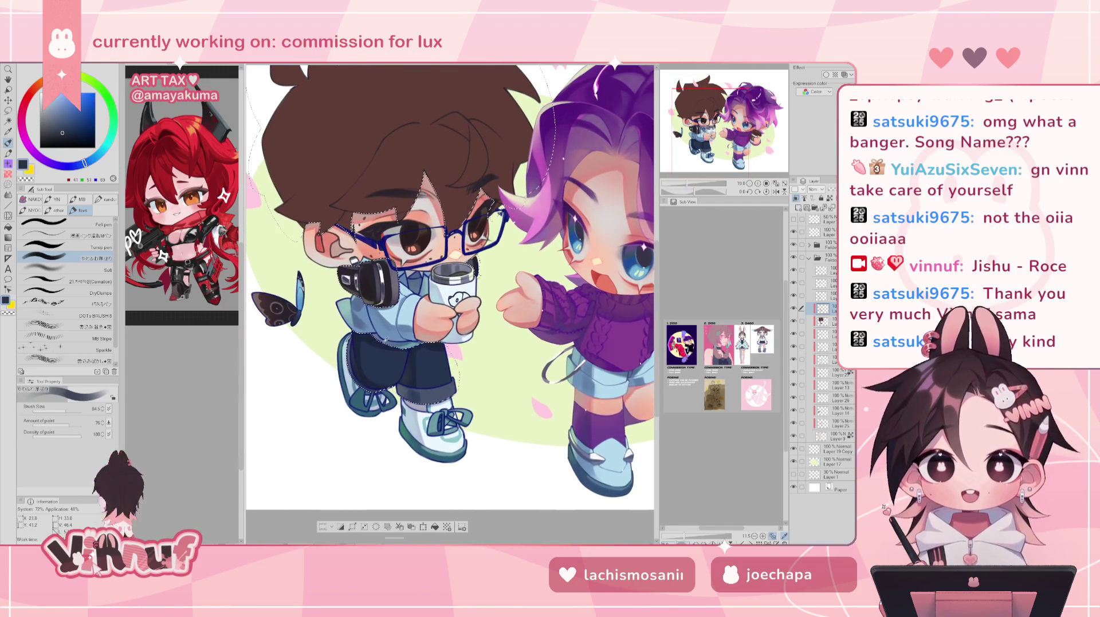
left_click(383, 347, "alt")
left_click_drag(382, 346, 371, 354)
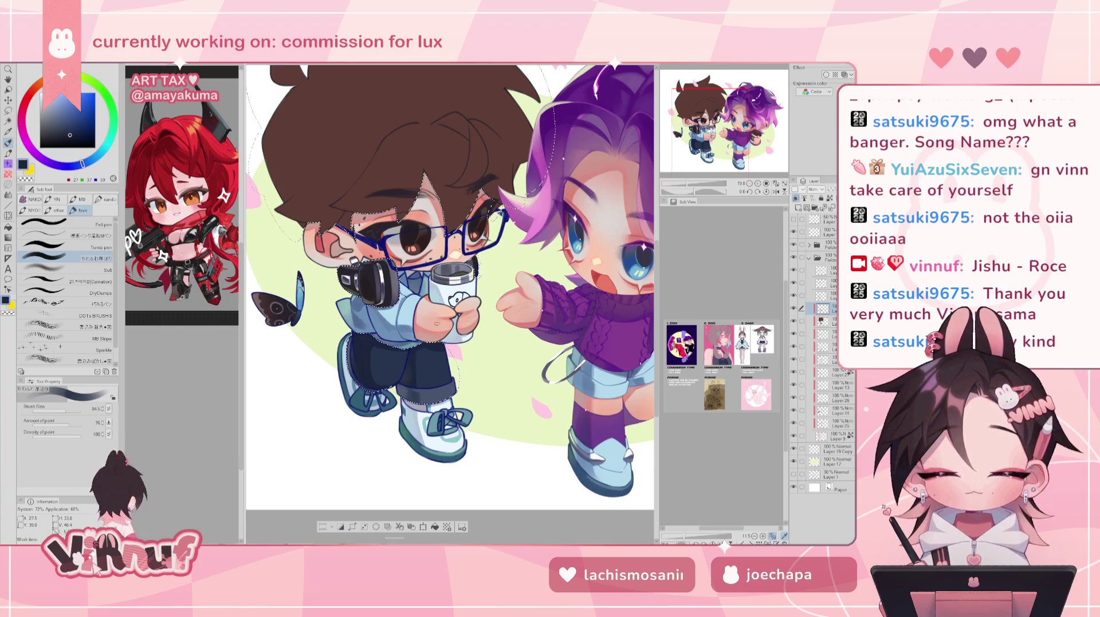
left_click(338, 319, "alt")
left_click(366, 367, "alt")
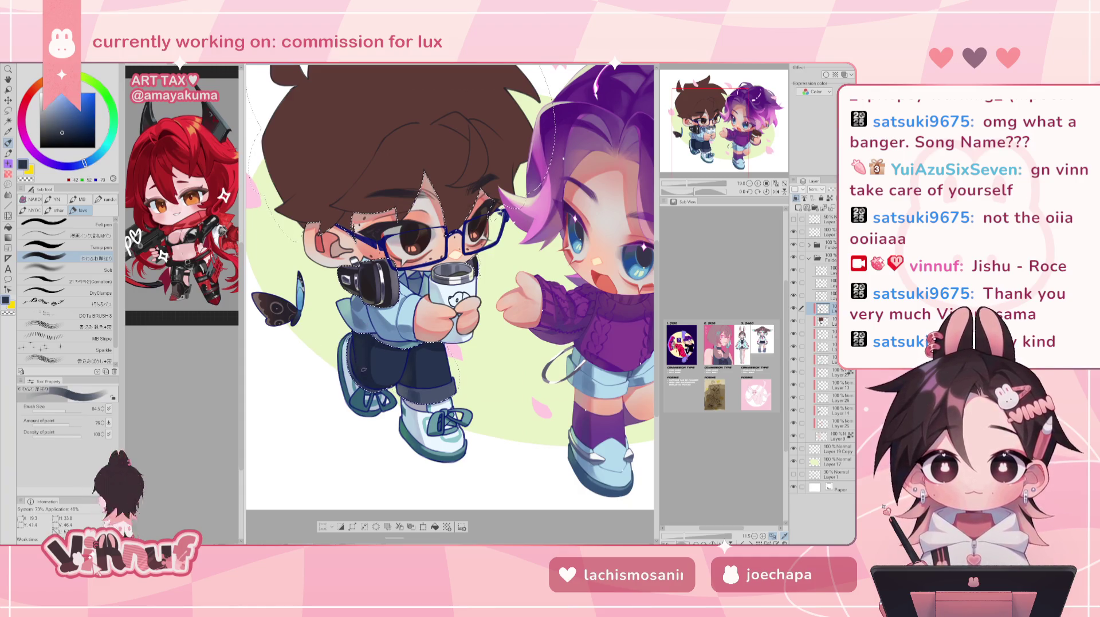
left_click(364, 362, "alt")
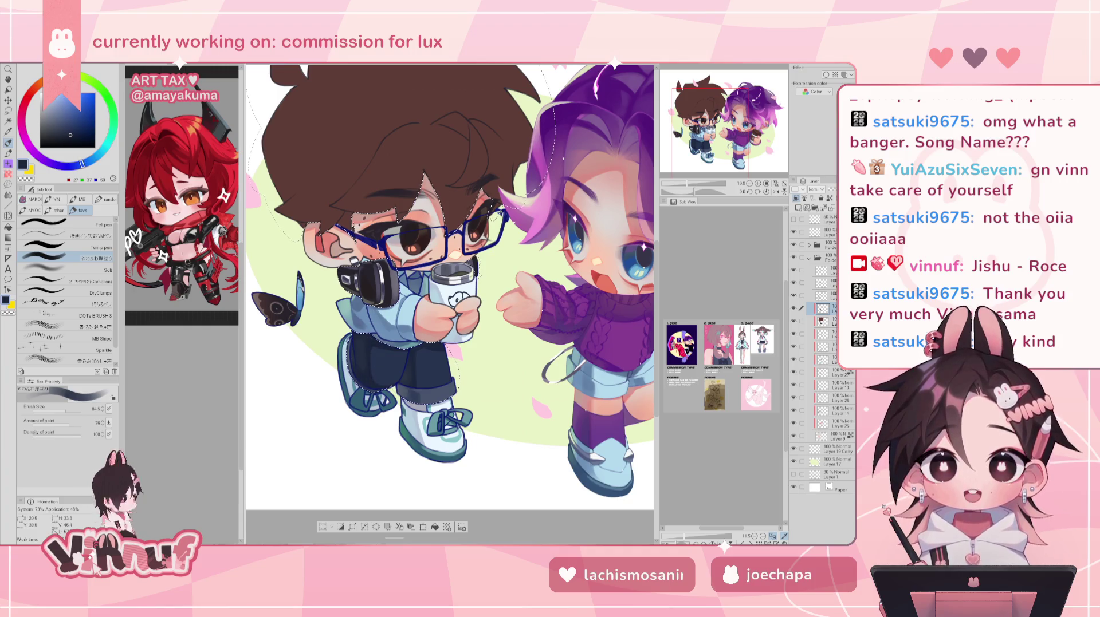
Mirror the canvas and zoom in close on the brown-haired boy to check the pants
left_click(775, 191)
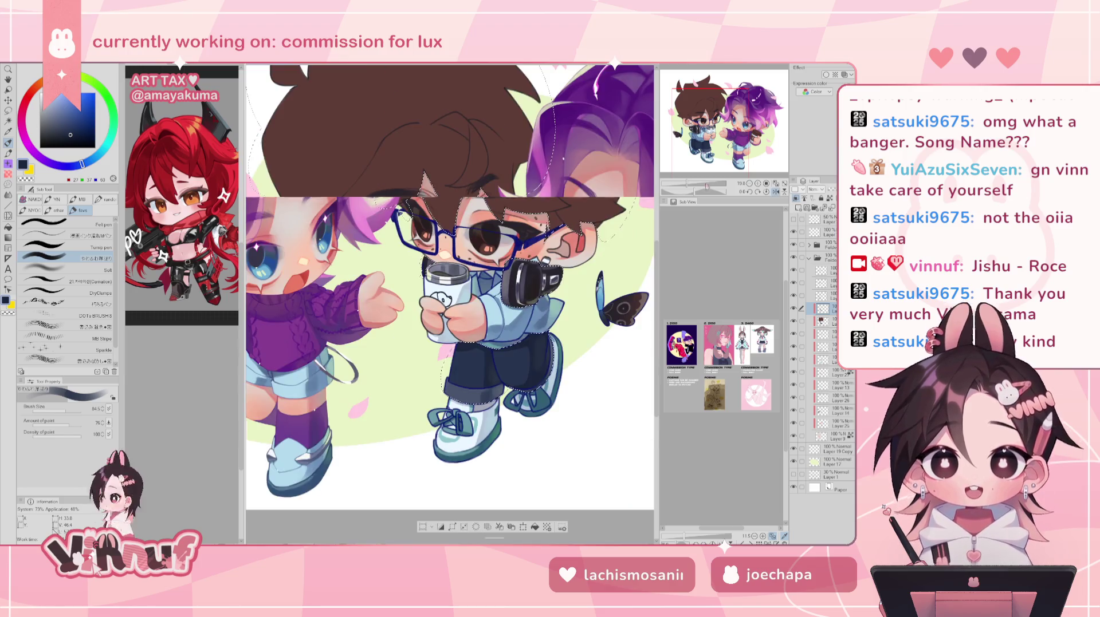
scroll(450, 286, "down", 3)
scroll(450, 287, "up", 3)
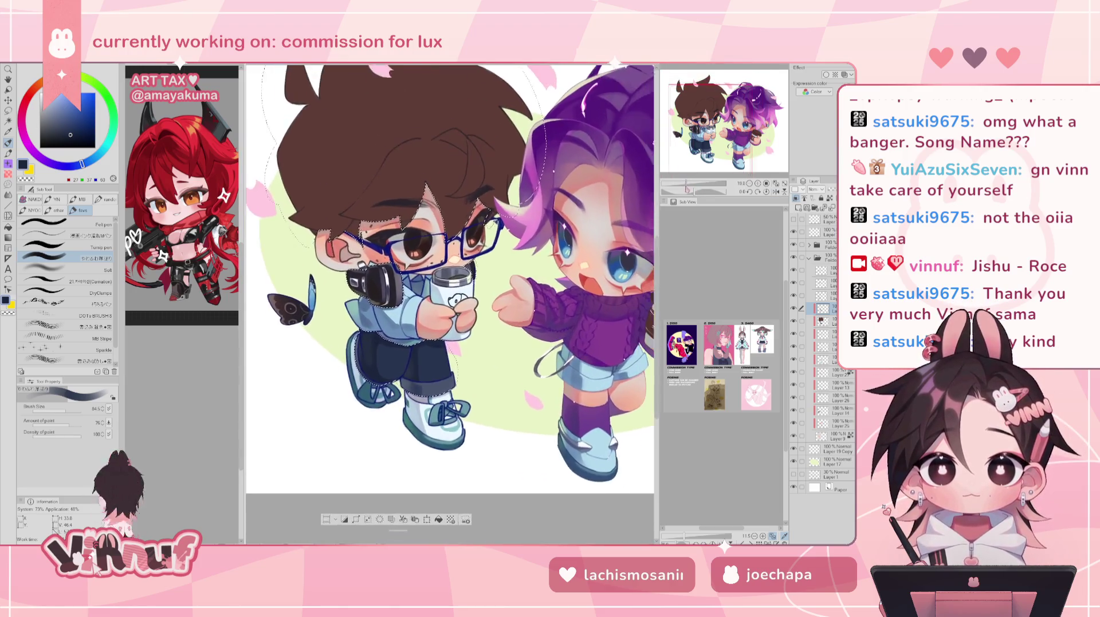
scroll(450, 286, "up", 2)
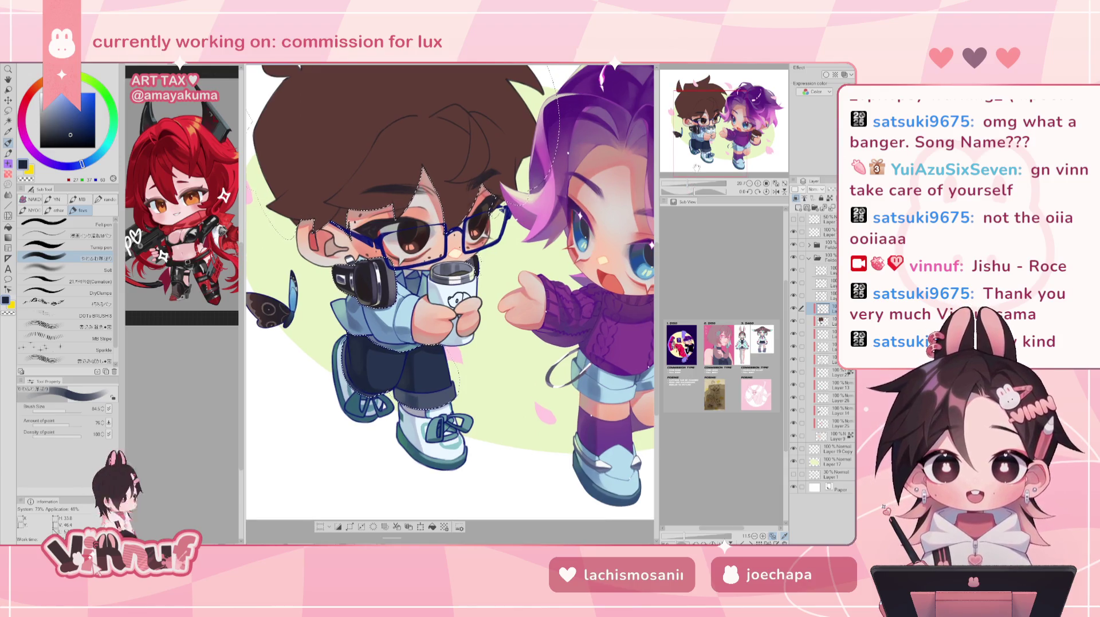
left_click_drag(692, 181, 718, 141)
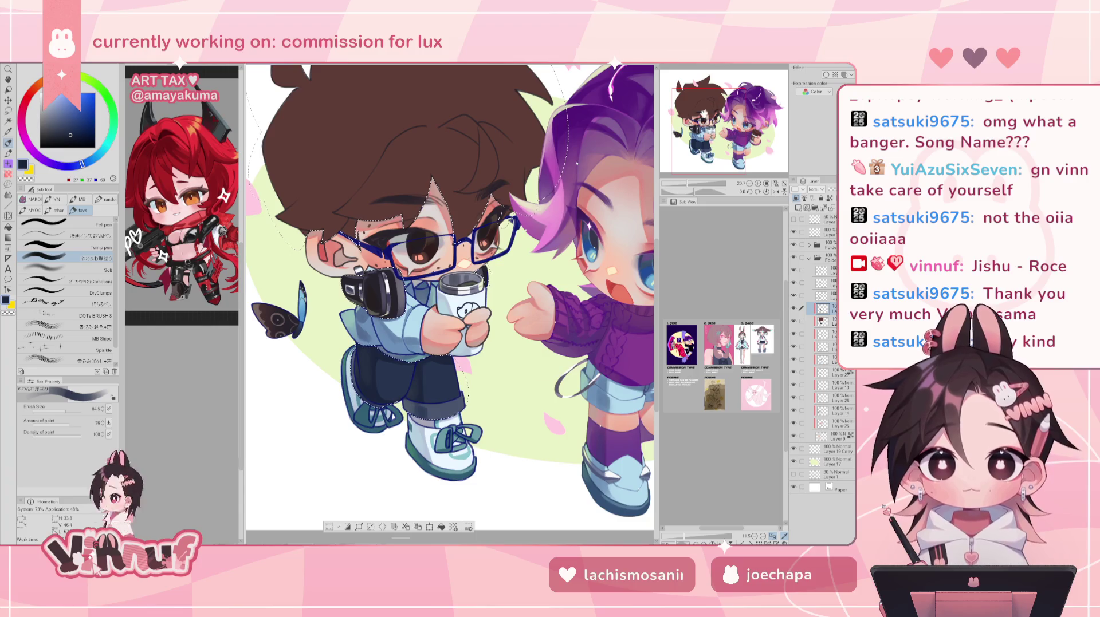
left_click(684, 185)
left_click_drag(683, 185, 698, 173)
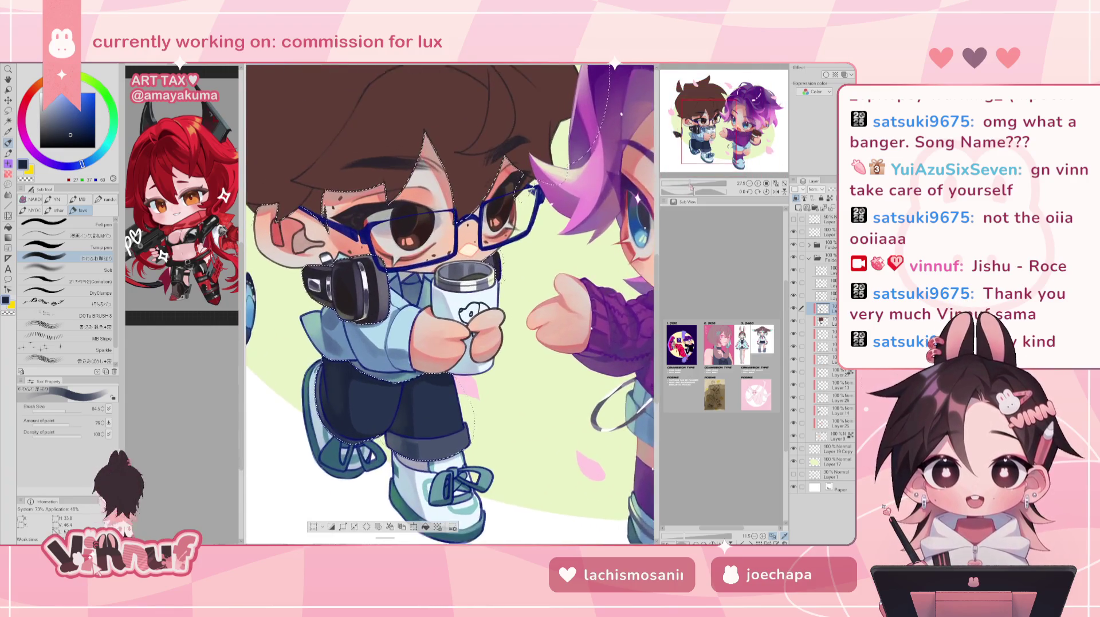
Show the rendered headphones layer, sample the shirt's medium blue, and deselect with Ctrl+D
scroll(452, 304, "left", 2)
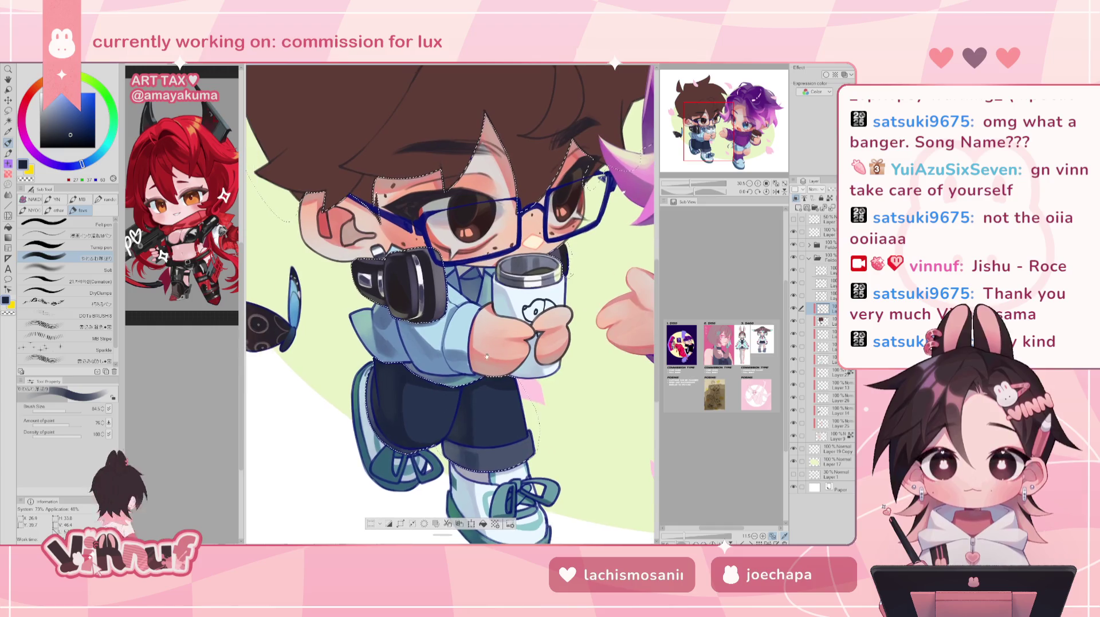
left_click(793, 309)
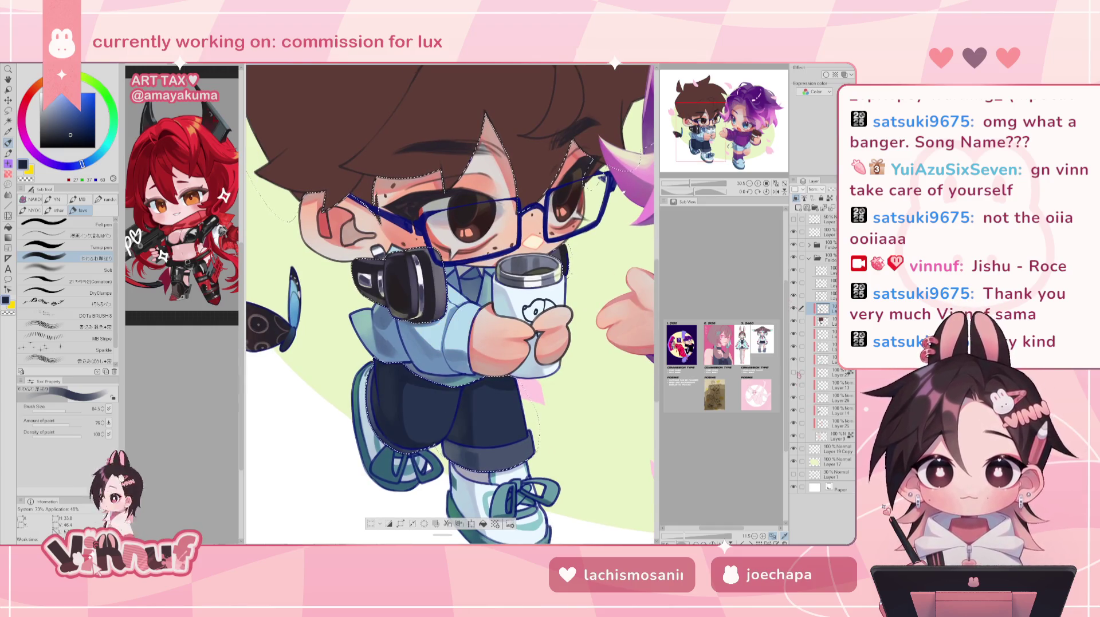
left_click(828, 372)
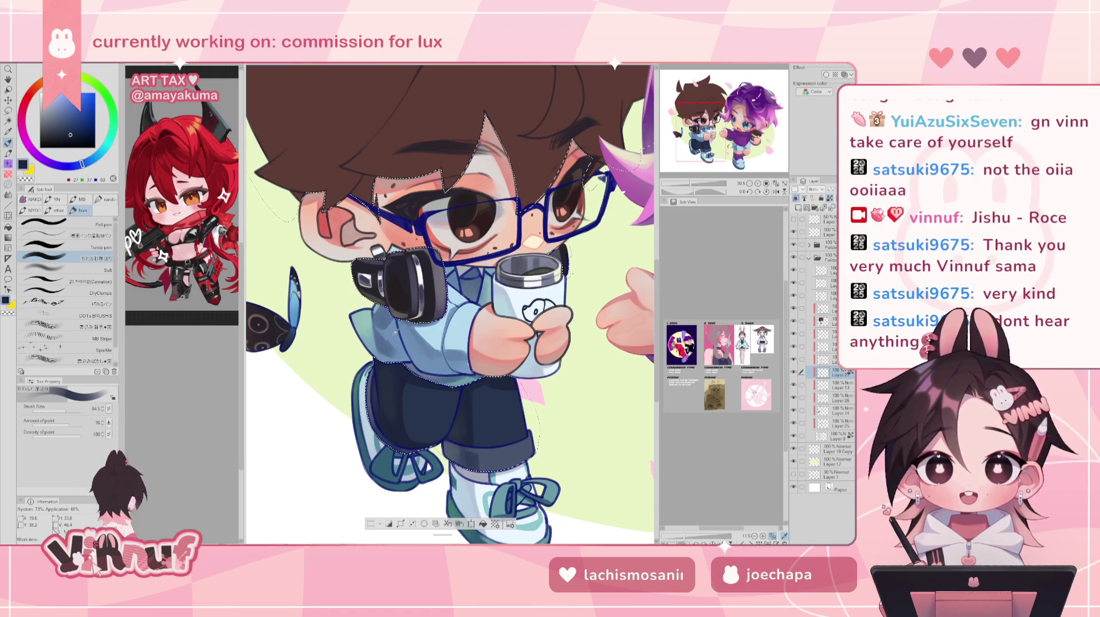
left_click(394, 331, "alt")
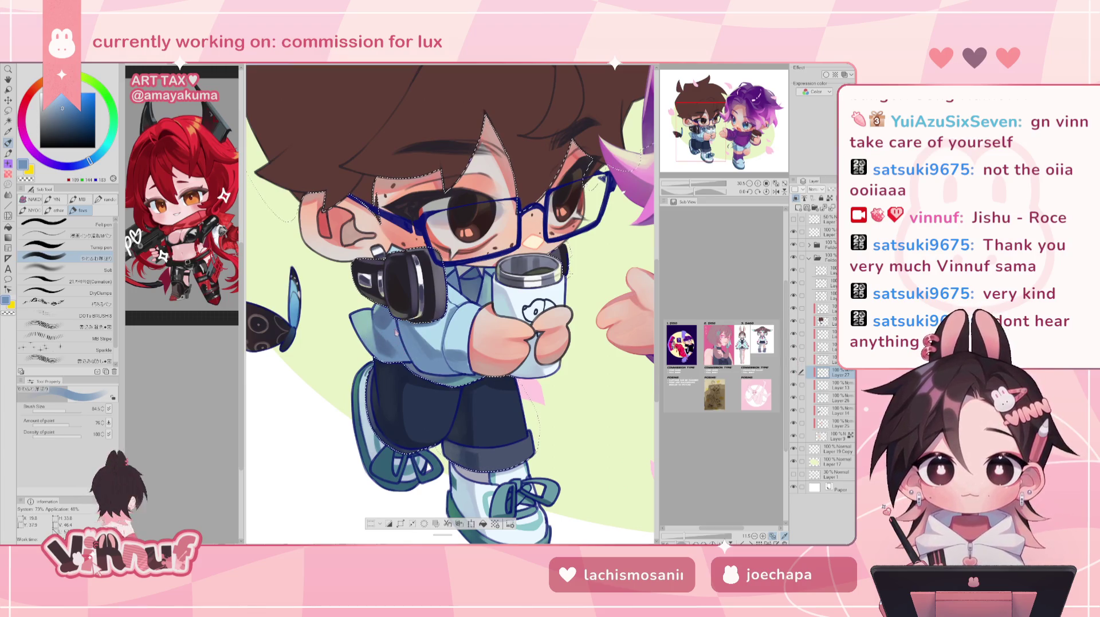
key("ctrl+d")
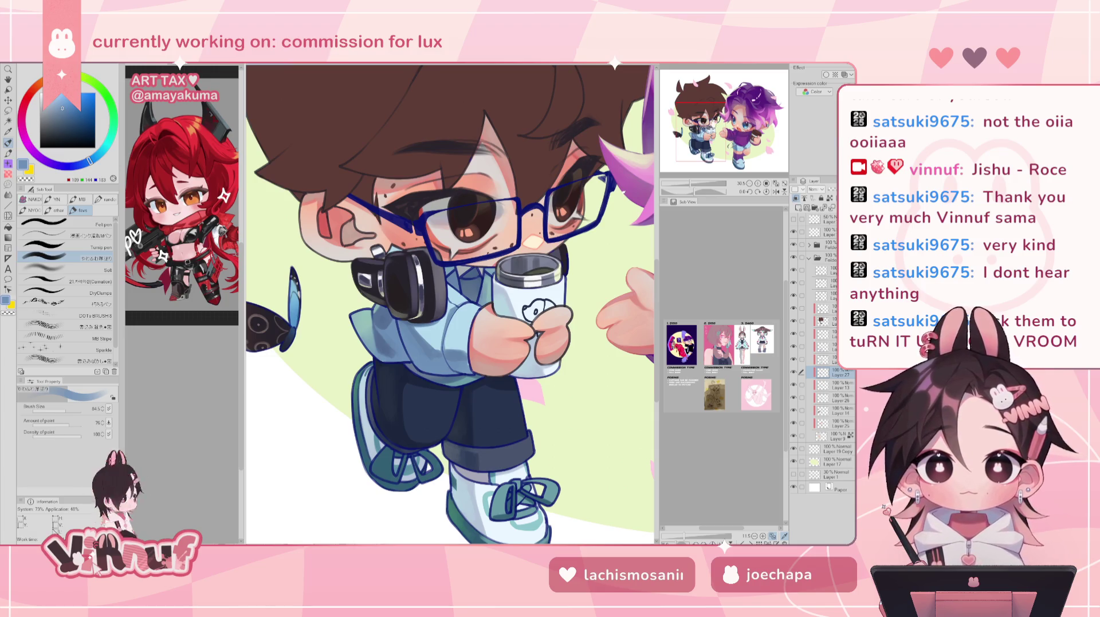
Pick a darker blue for shirt shading and select the brown-haired boy's layer
left_click_drag(712, 118, 713, 121)
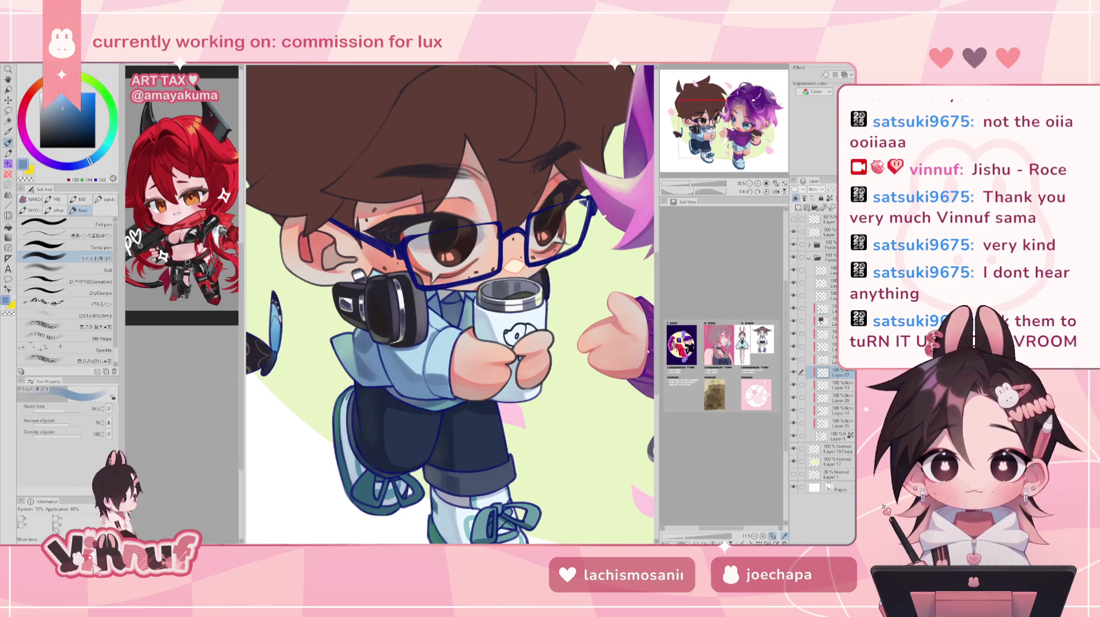
left_click_drag(726, 130, 722, 131)
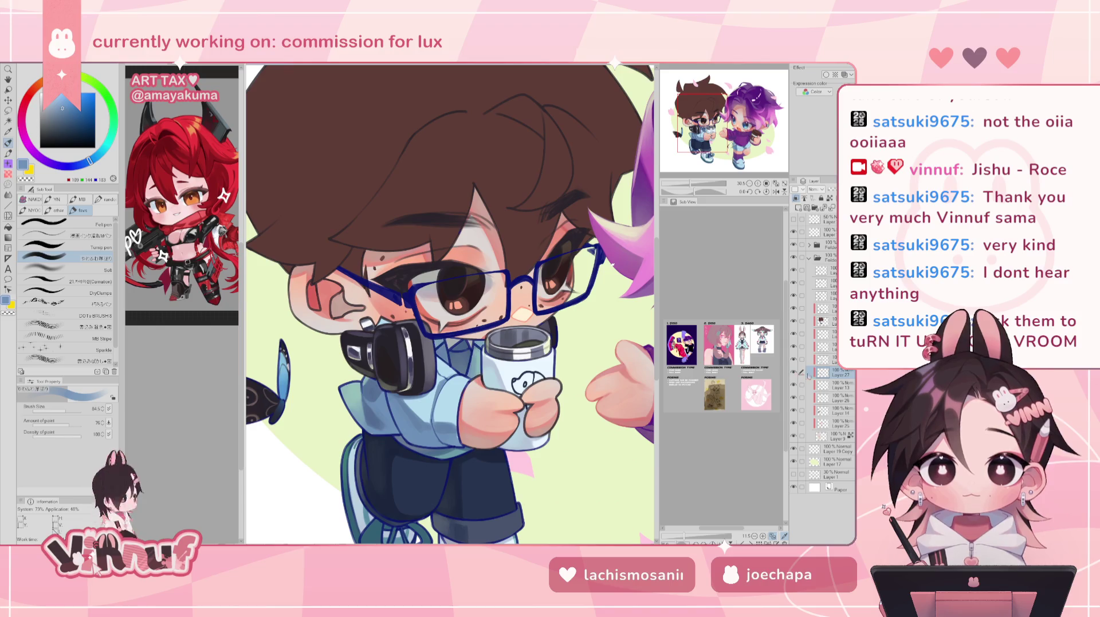
left_click(382, 325, "alt")
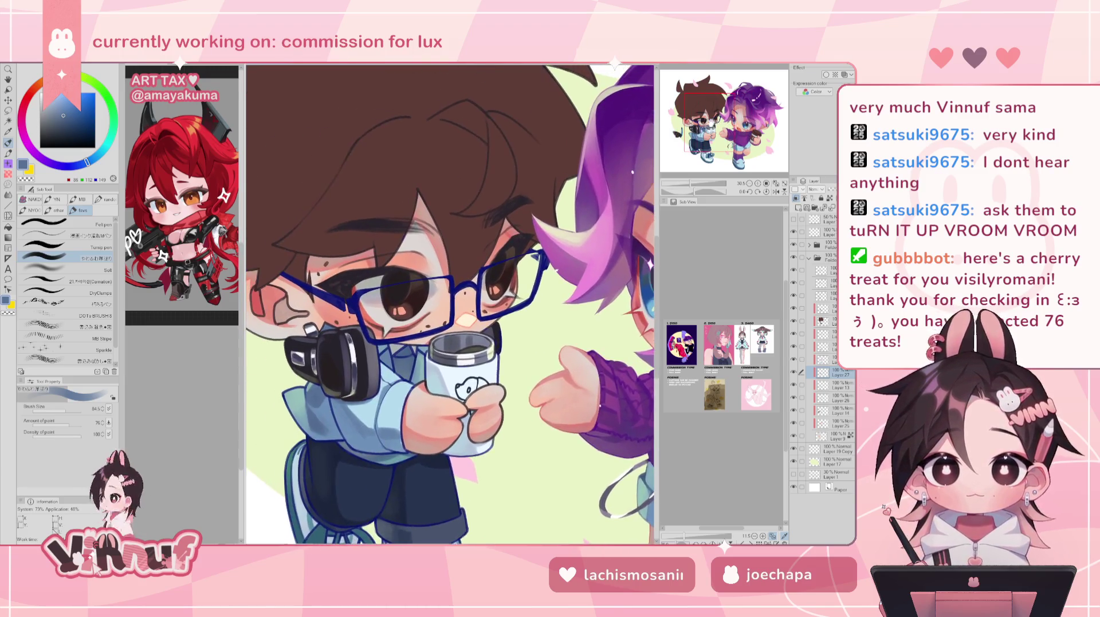
left_click_drag(692, 184, 691, 184)
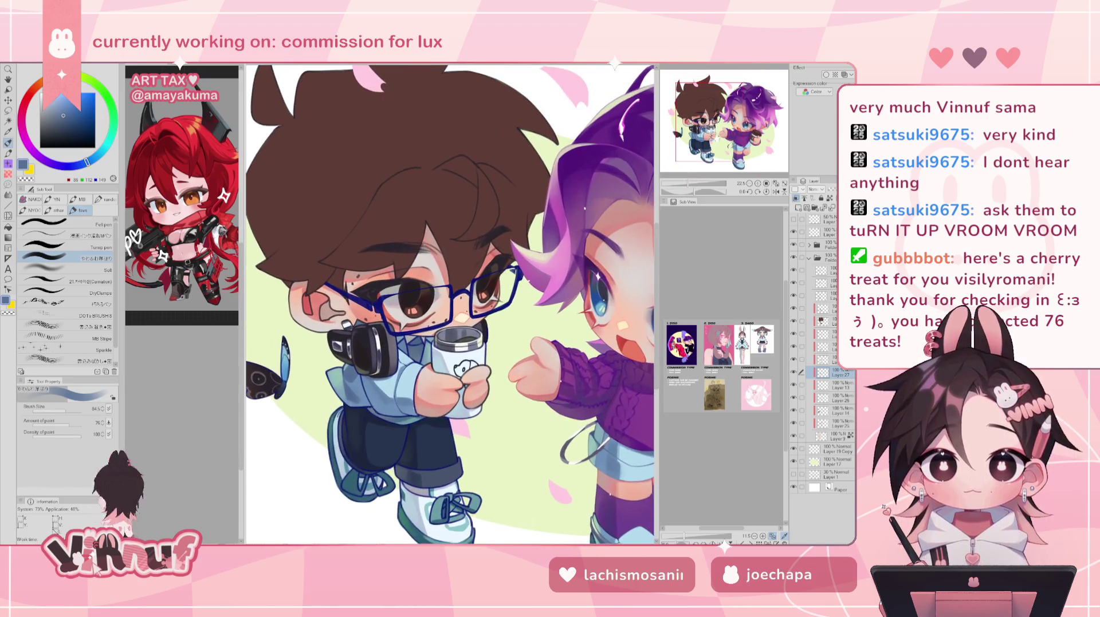
left_click(825, 312)
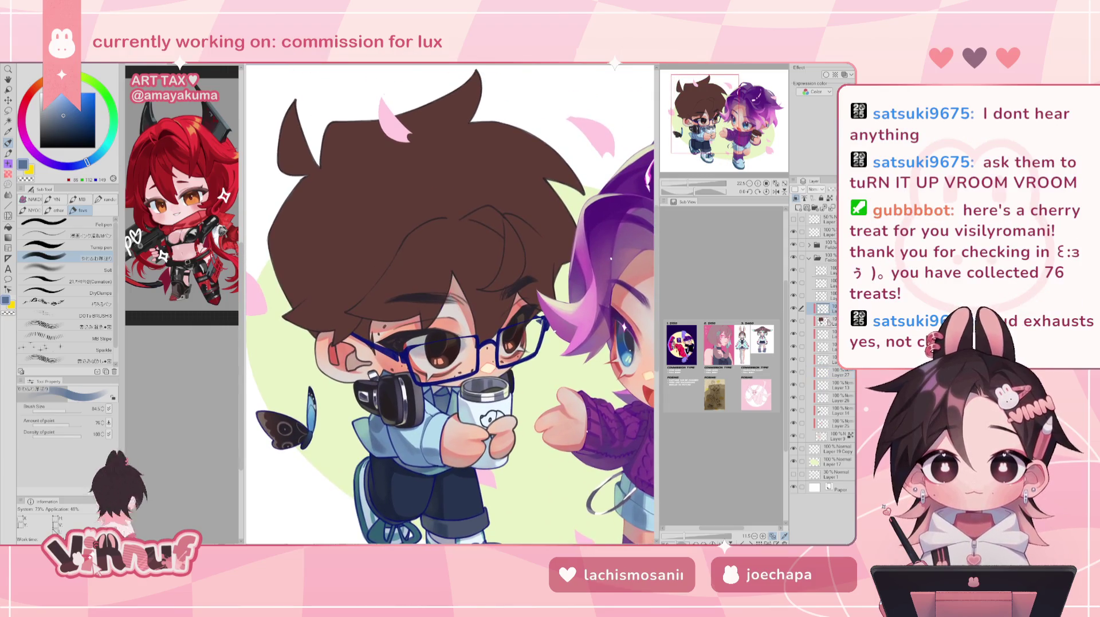
Create a selection from the boy's layer contents and return to the working layer
right_click(825, 321)
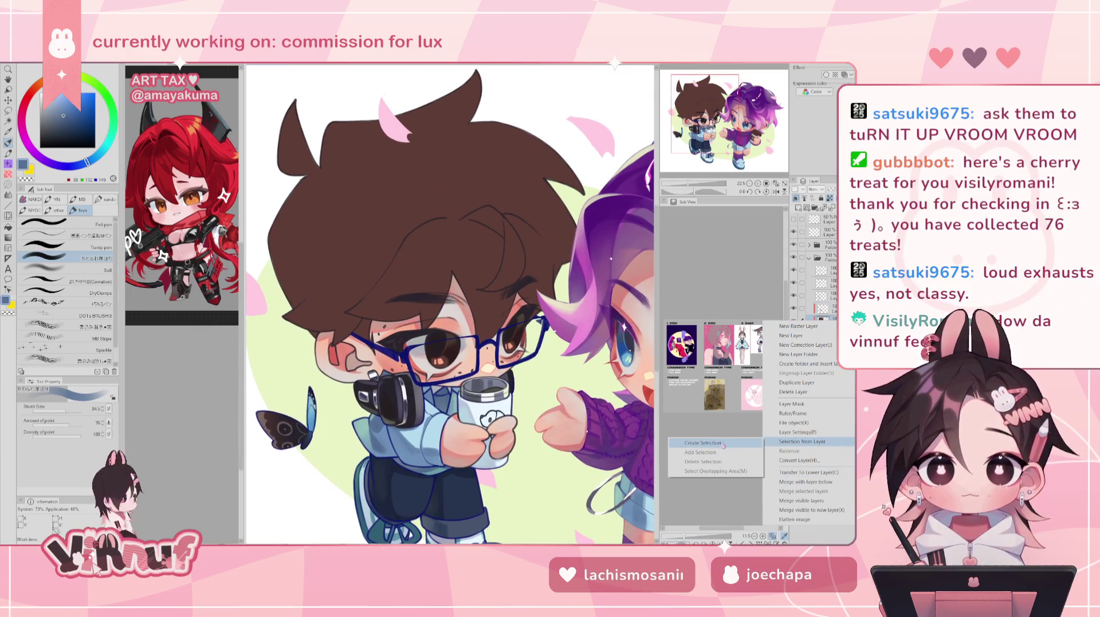
left_click(716, 442)
left_click(822, 308, "ctrl")
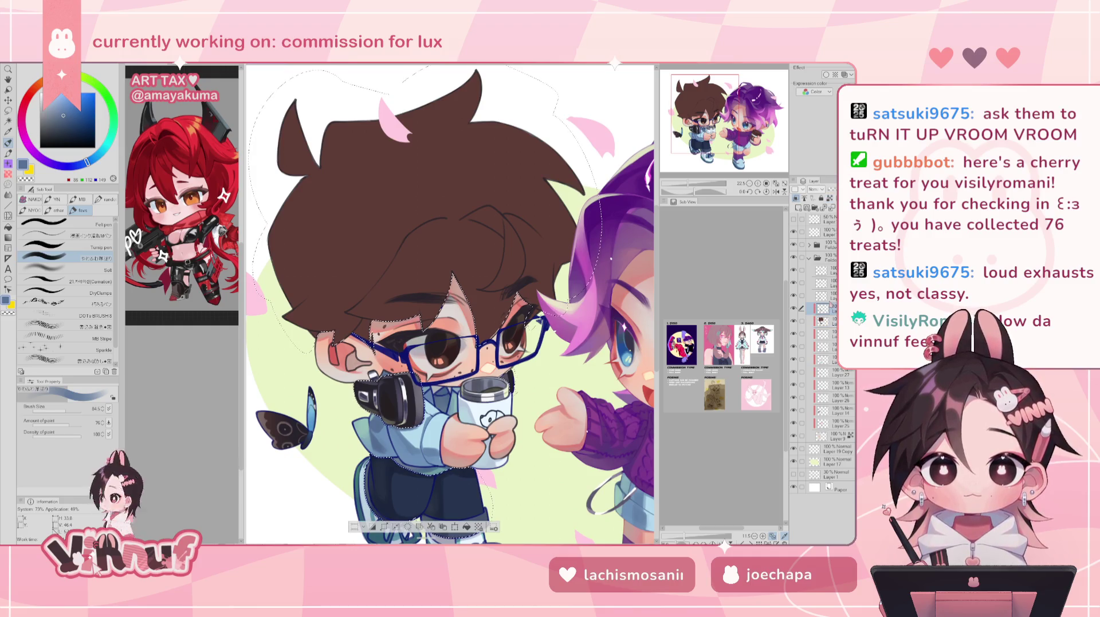